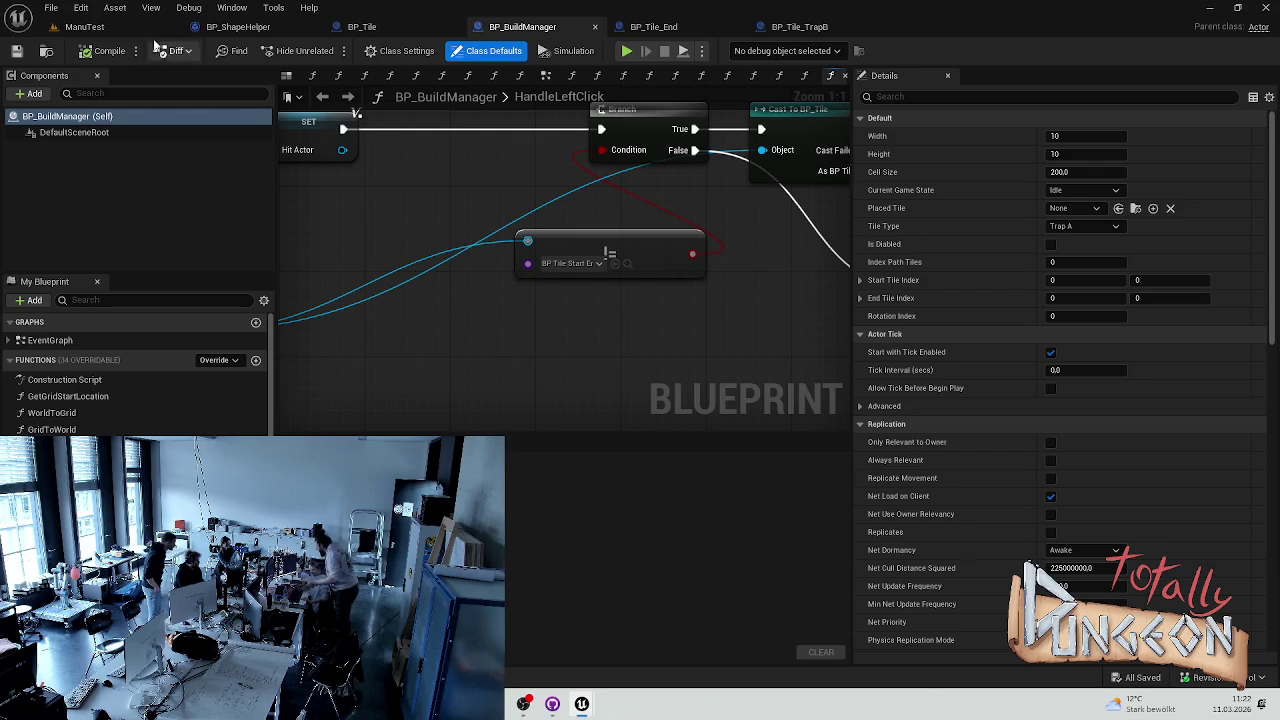
Compile BP_BuildManager, return to the ManuTest level, and bring up GitHub Desktop.
left_click(116, 54)
scroll(599, 346, "down", 7)
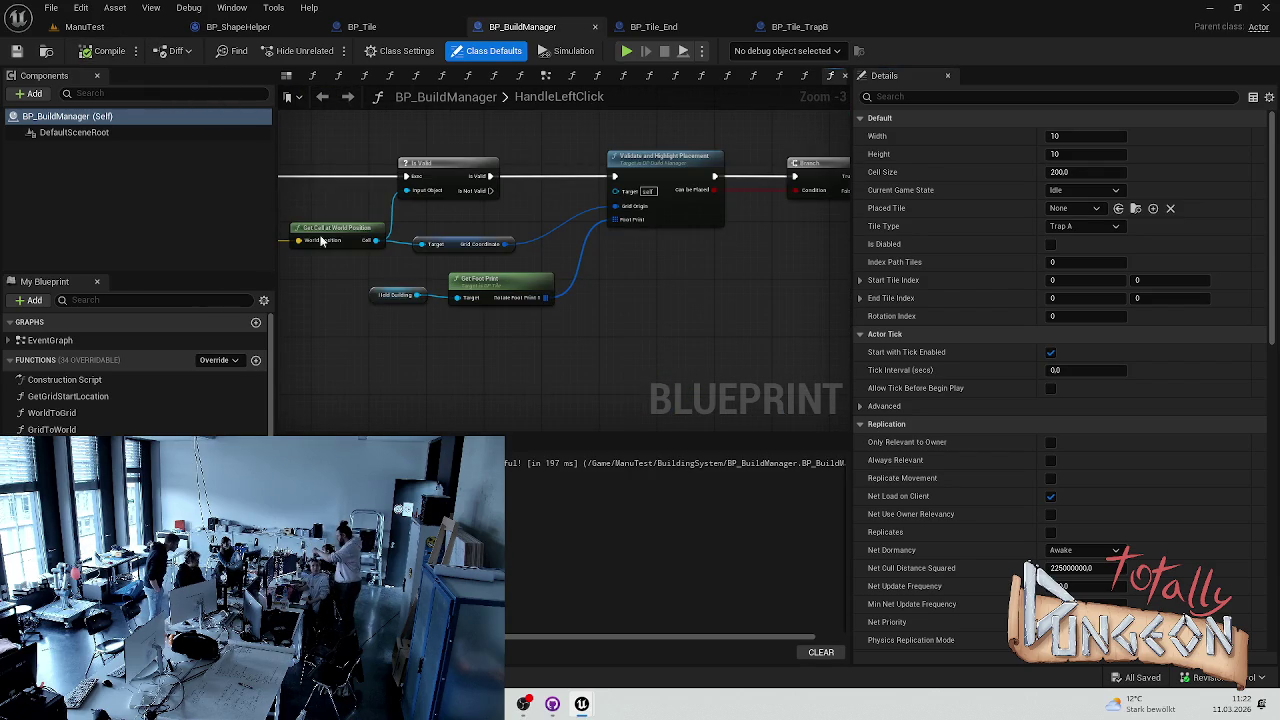
left_click(84, 26)
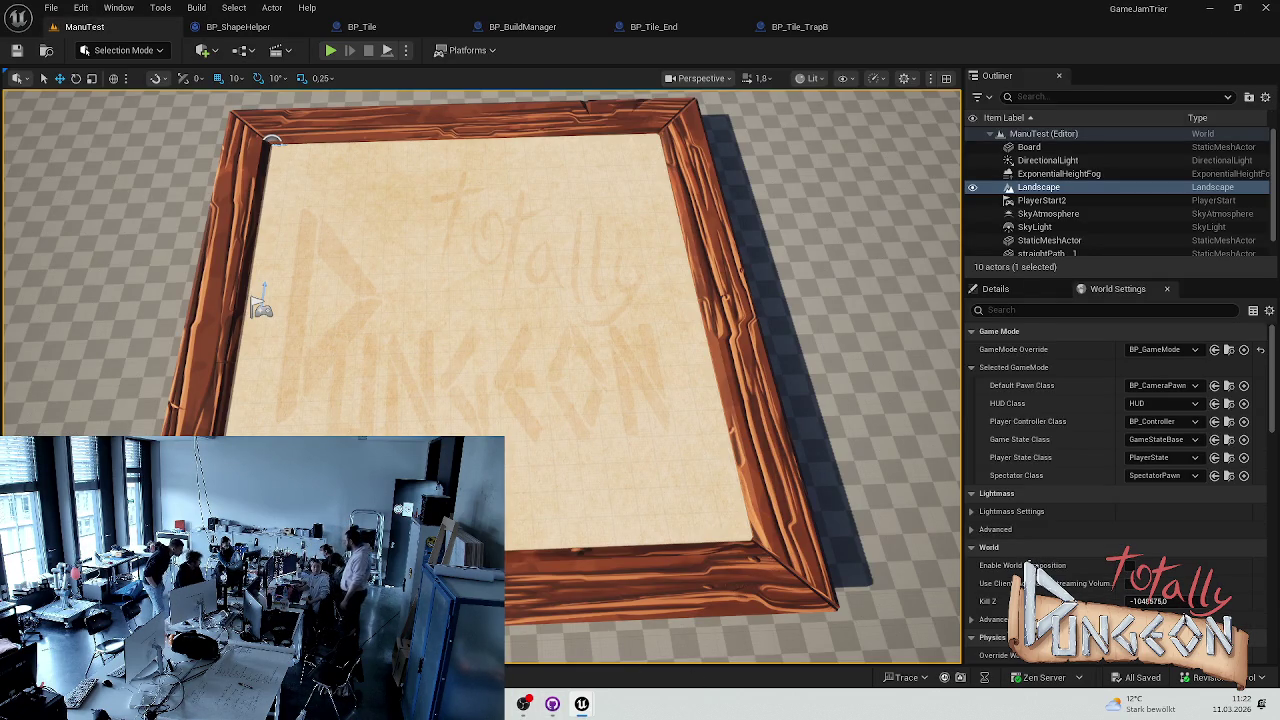
left_click(552, 704)
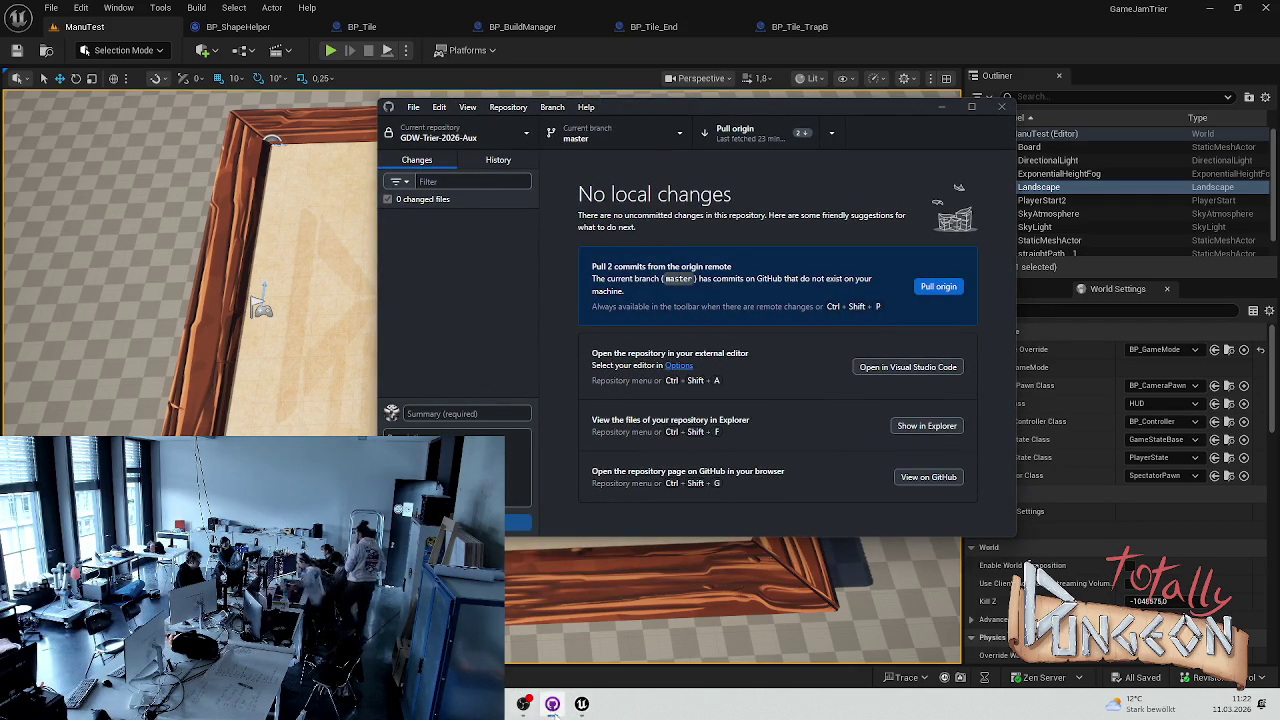
Put GitHub Desktop away after confirming no local changes, and switch to the BP_Tile blueprint.
left_click(552, 706)
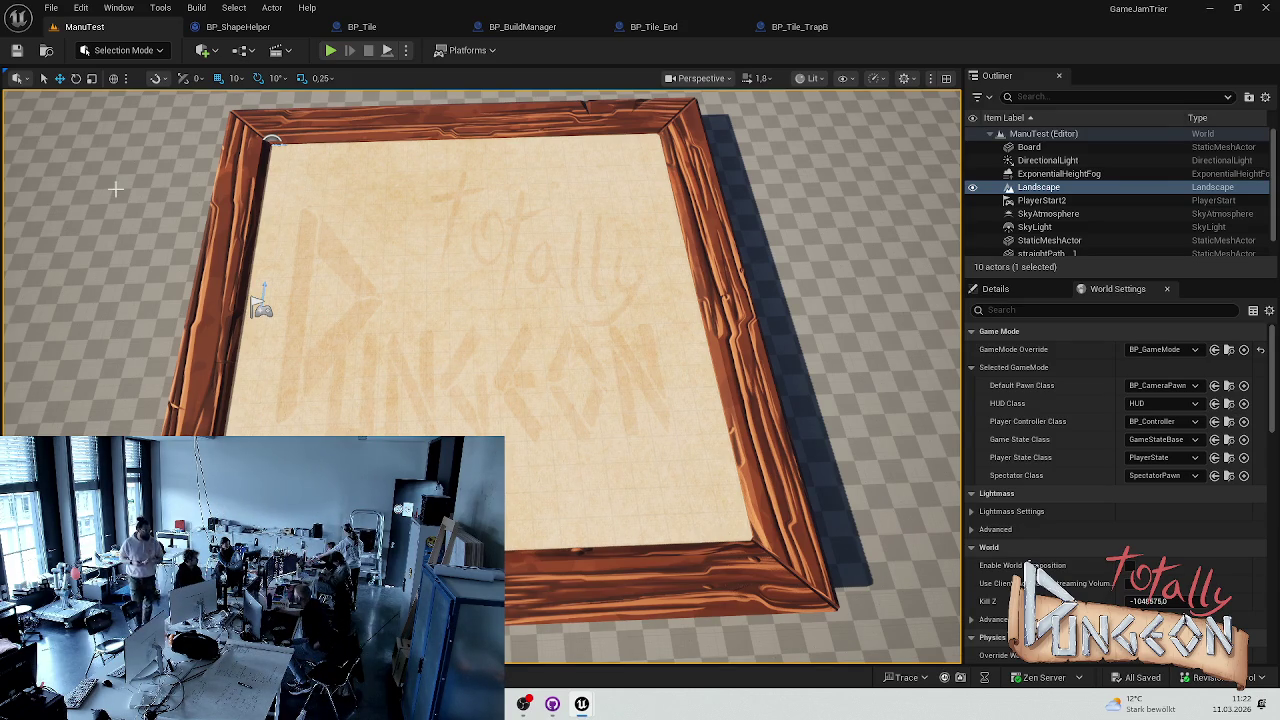
left_click(366, 27)
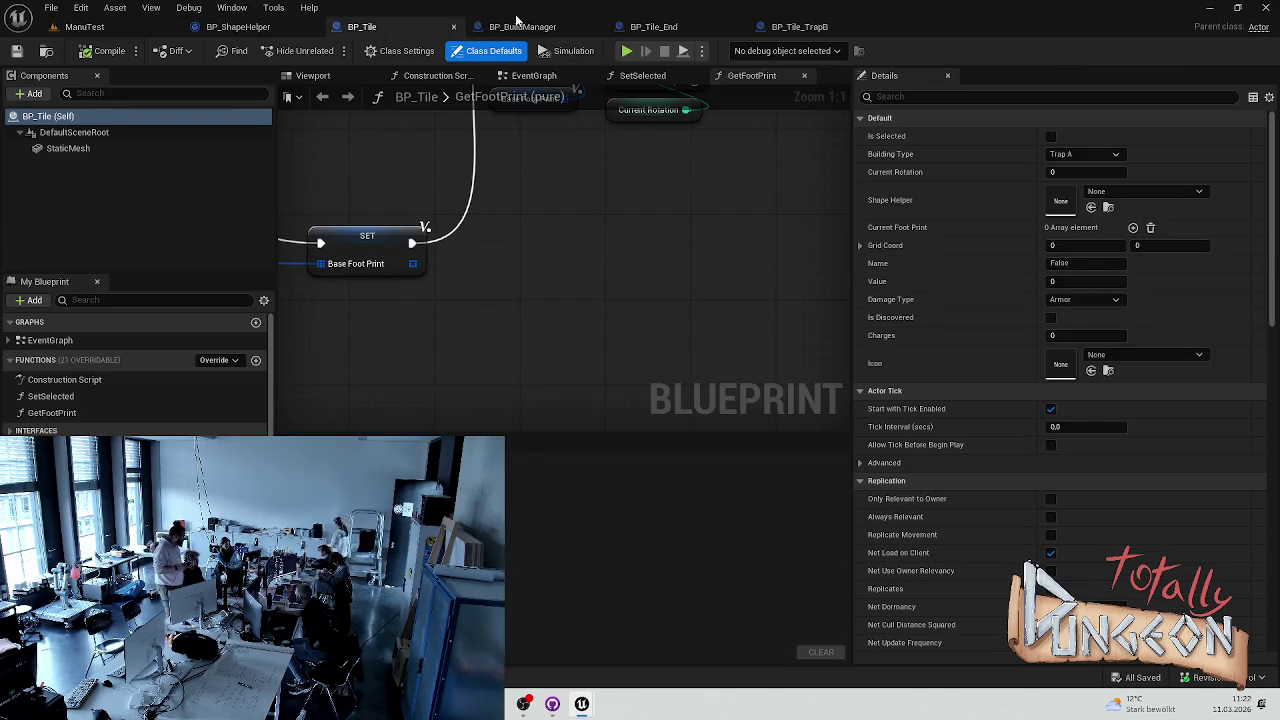
Switch to the BP_BuildManager blueprint's HandleLeftClick graph.
left_click(520, 27)
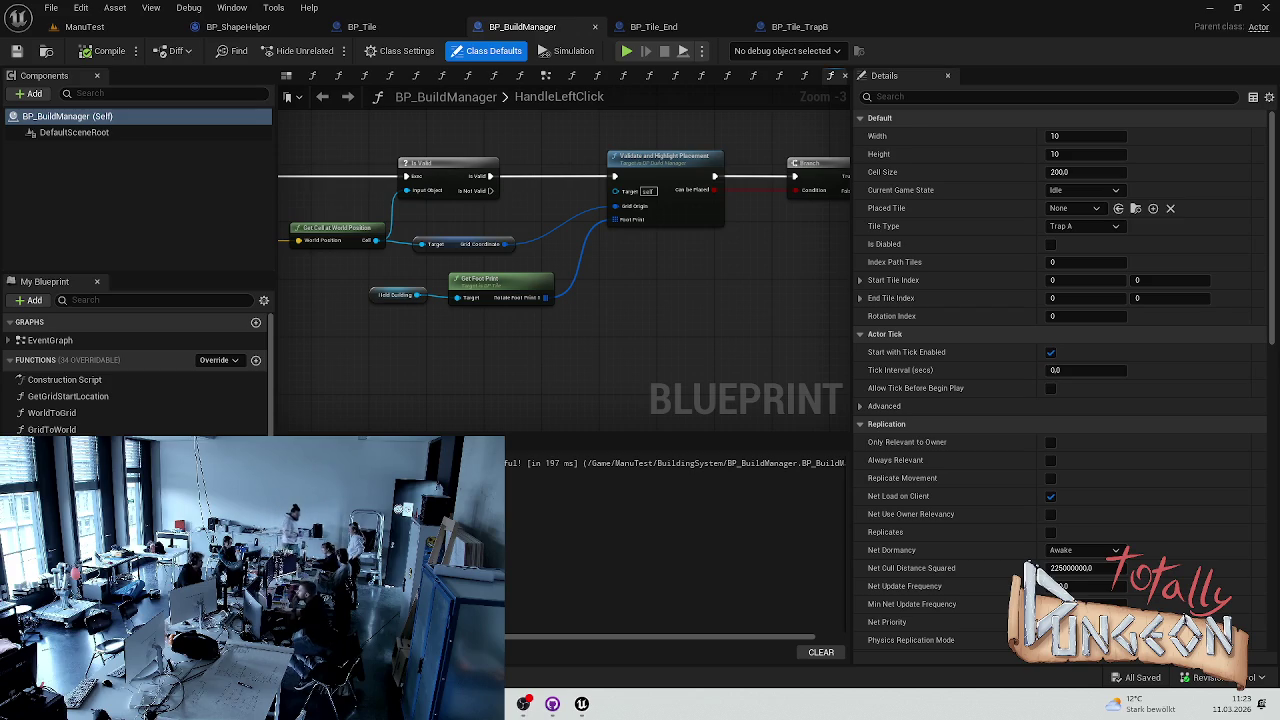
Review the BP_ShapeHelper blueprint, then switch back to the ManuTest level.
mouse_move(85, 152)
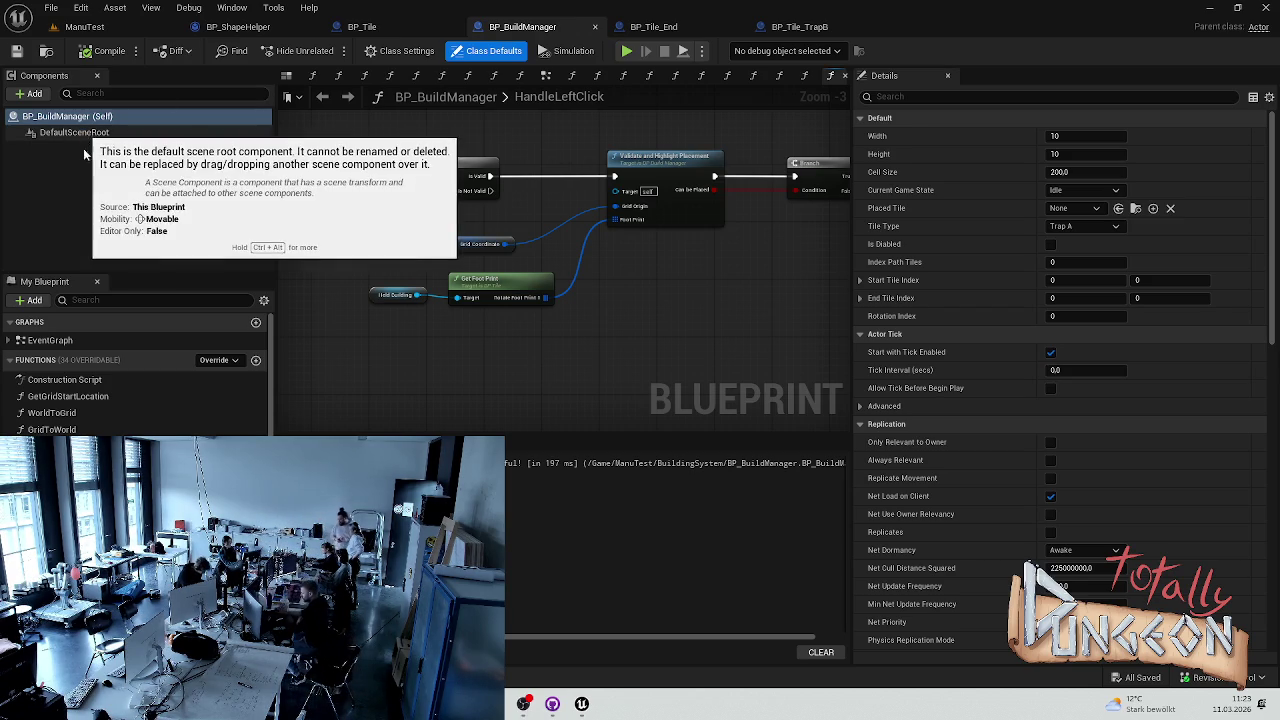
left_click(244, 12)
left_click(199, 33)
left_click(199, 30)
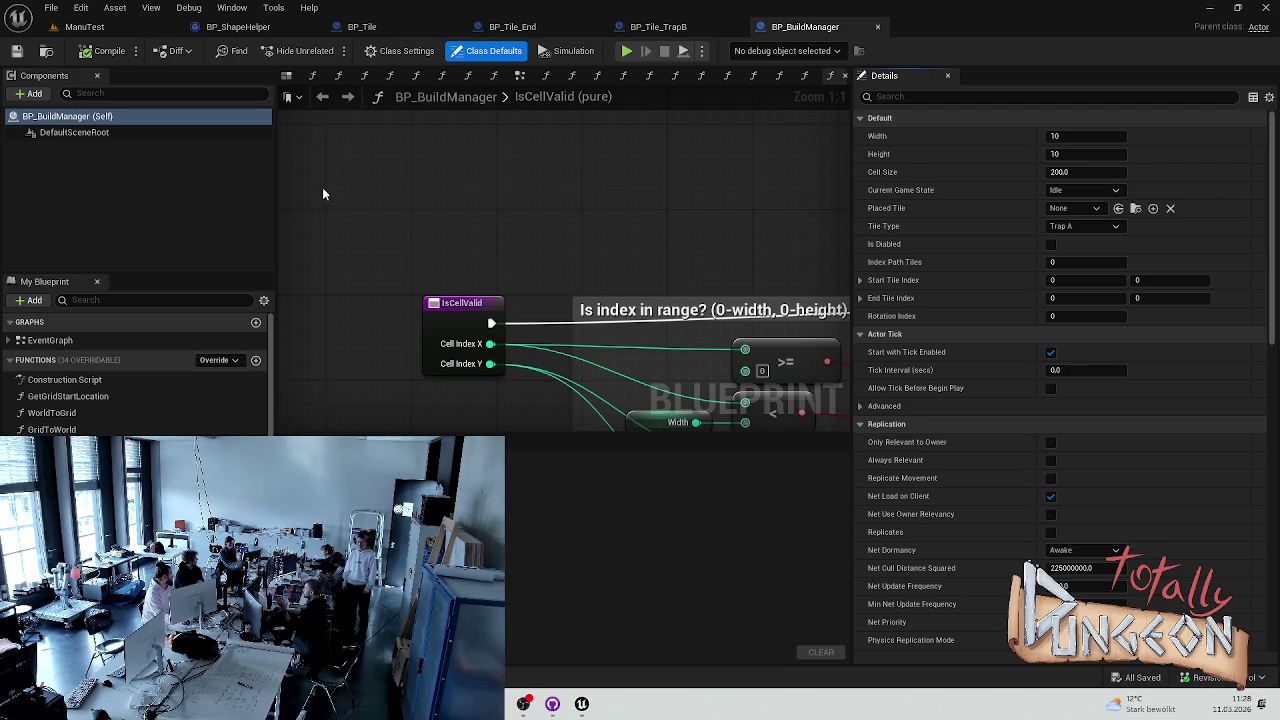
left_click(115, 33)
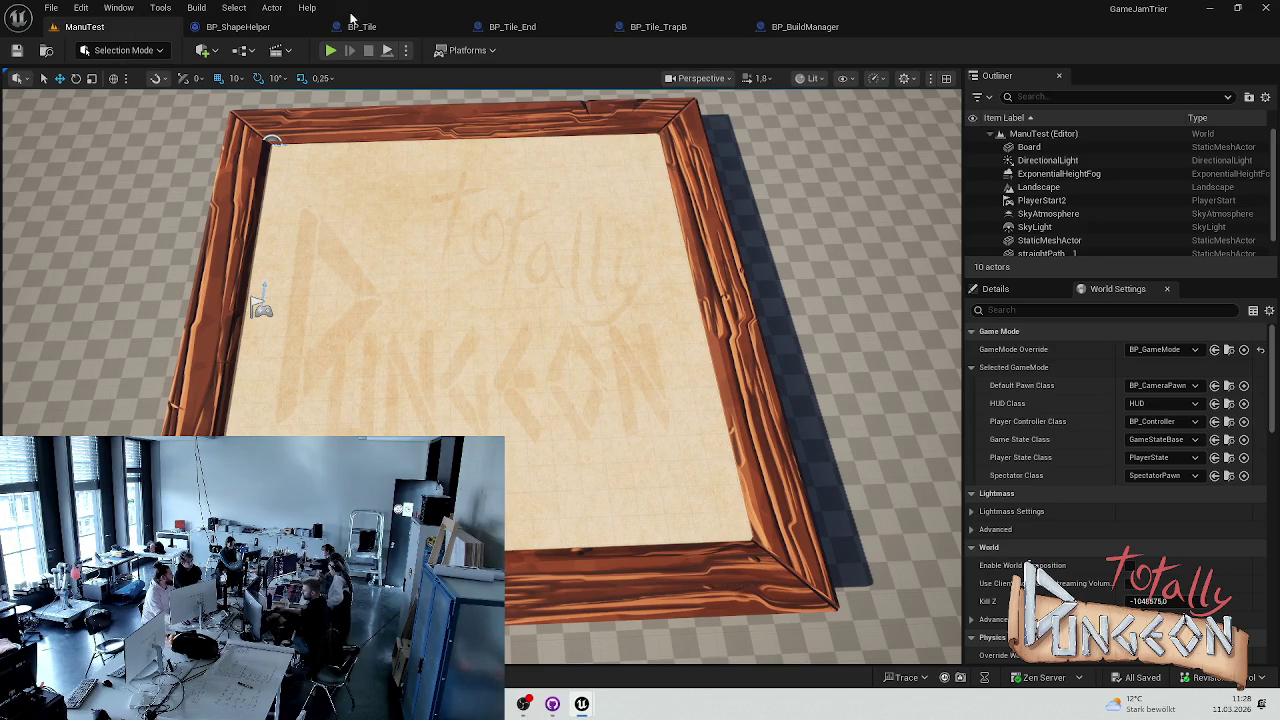
Try playing the level, cancel at the compile-errors warning, and open BP_BuildManager.
left_click(330, 50)
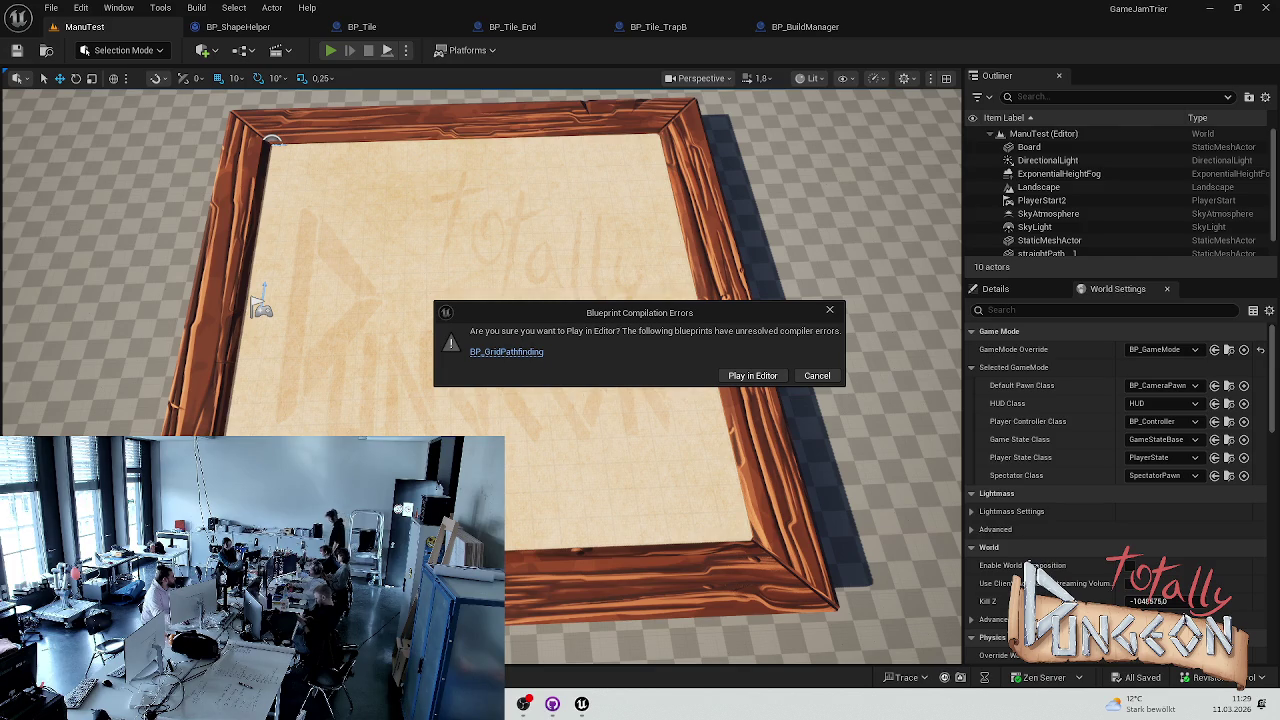
left_click(836, 372)
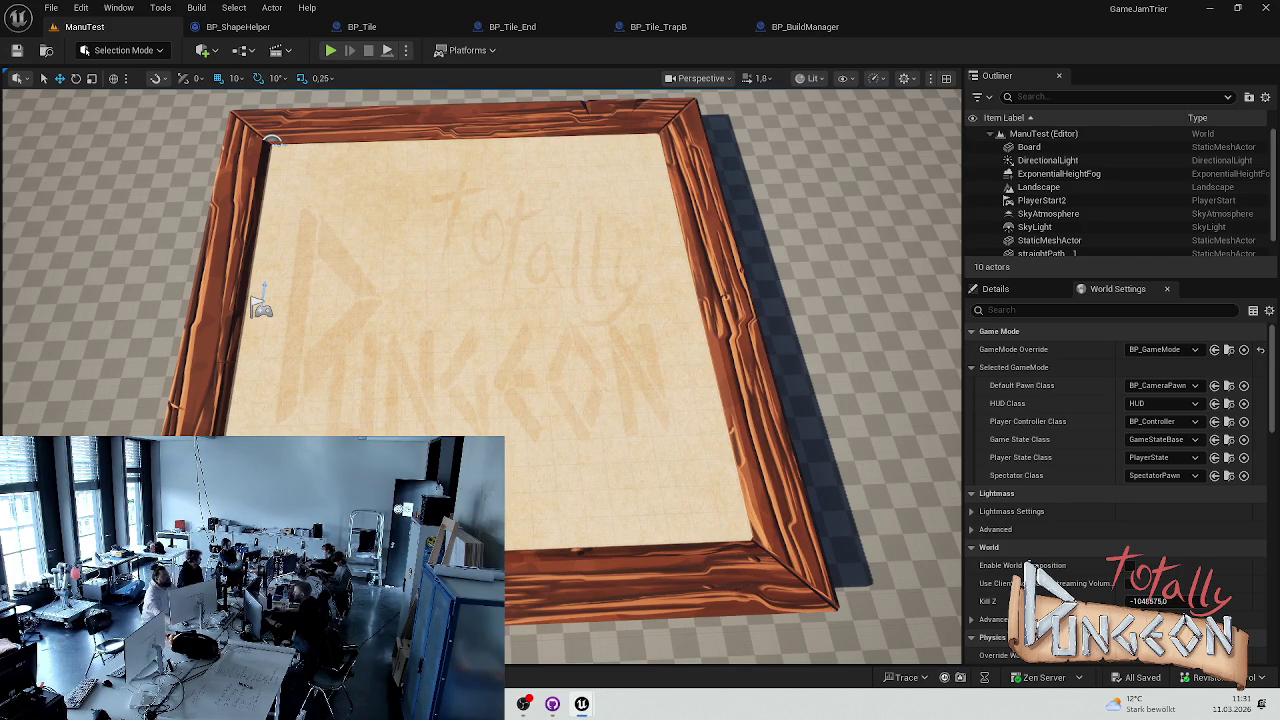
left_click(805, 26)
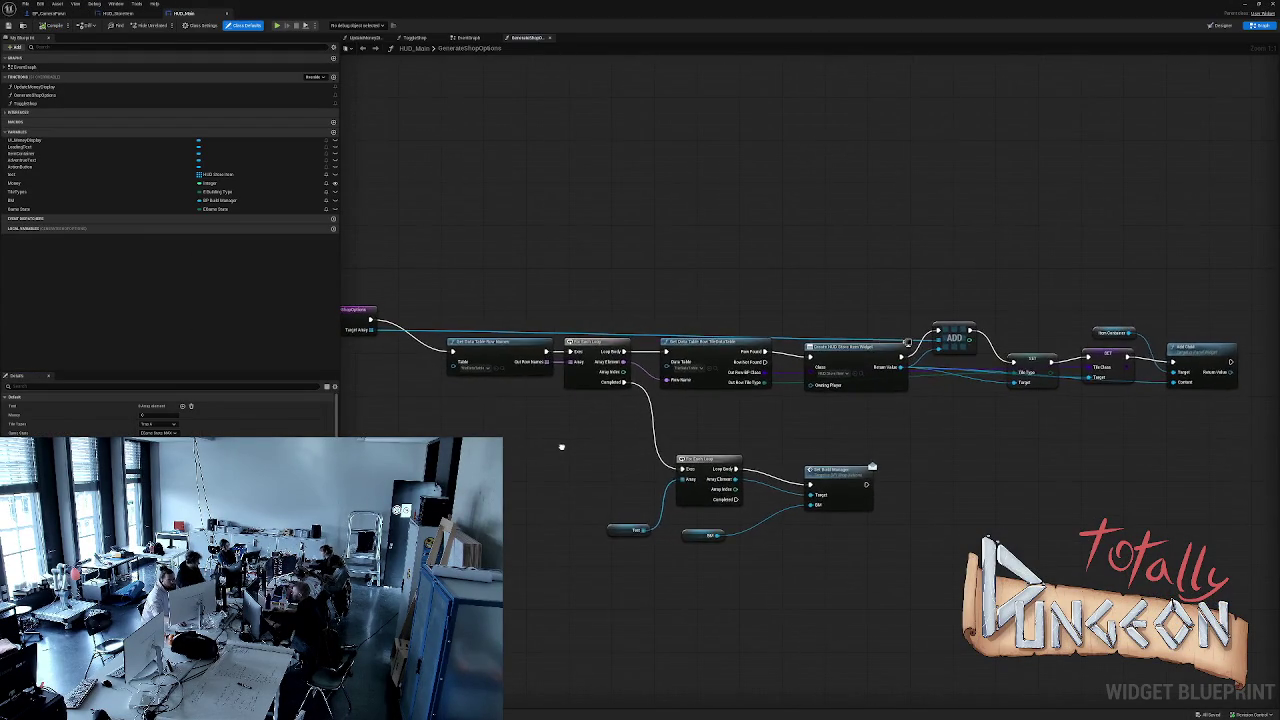
Add a Print String after Set Build Manager in GenerateShopOptions, tidy the BM node, and recompile HUD_Main.
left_click_drag(560, 446, 642, 458)
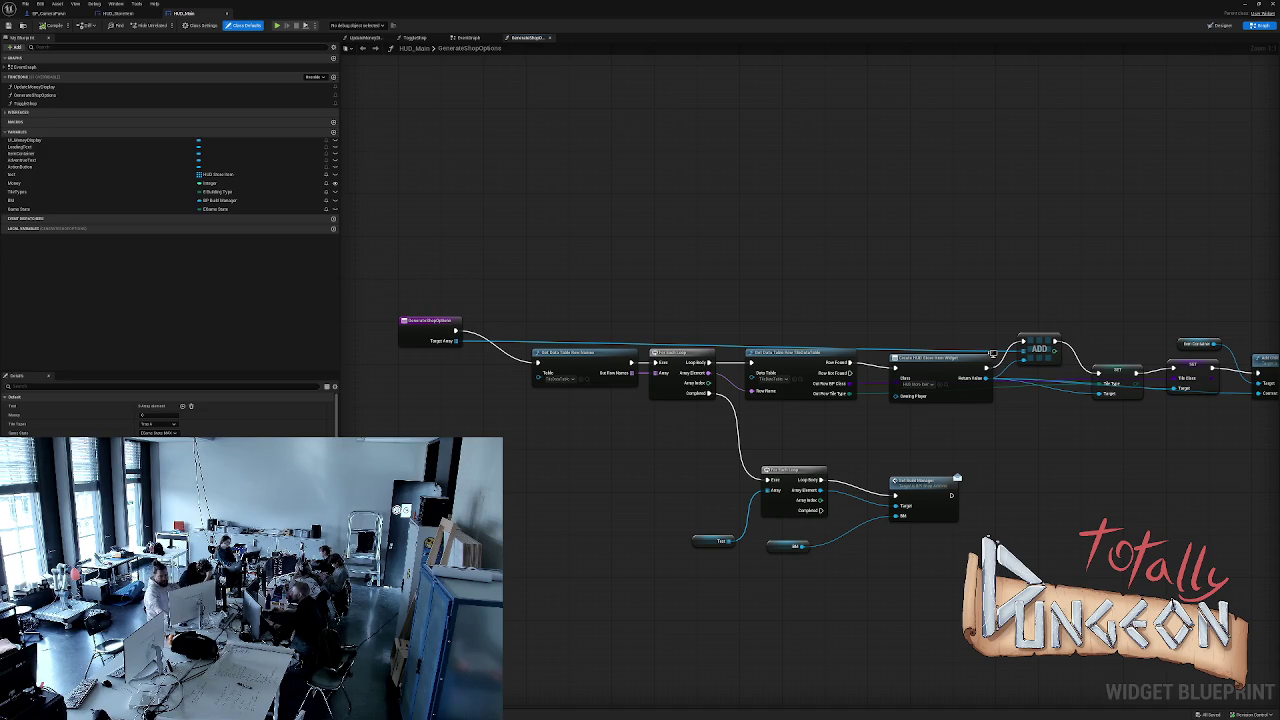
left_click_drag(951, 495, 1024, 498)
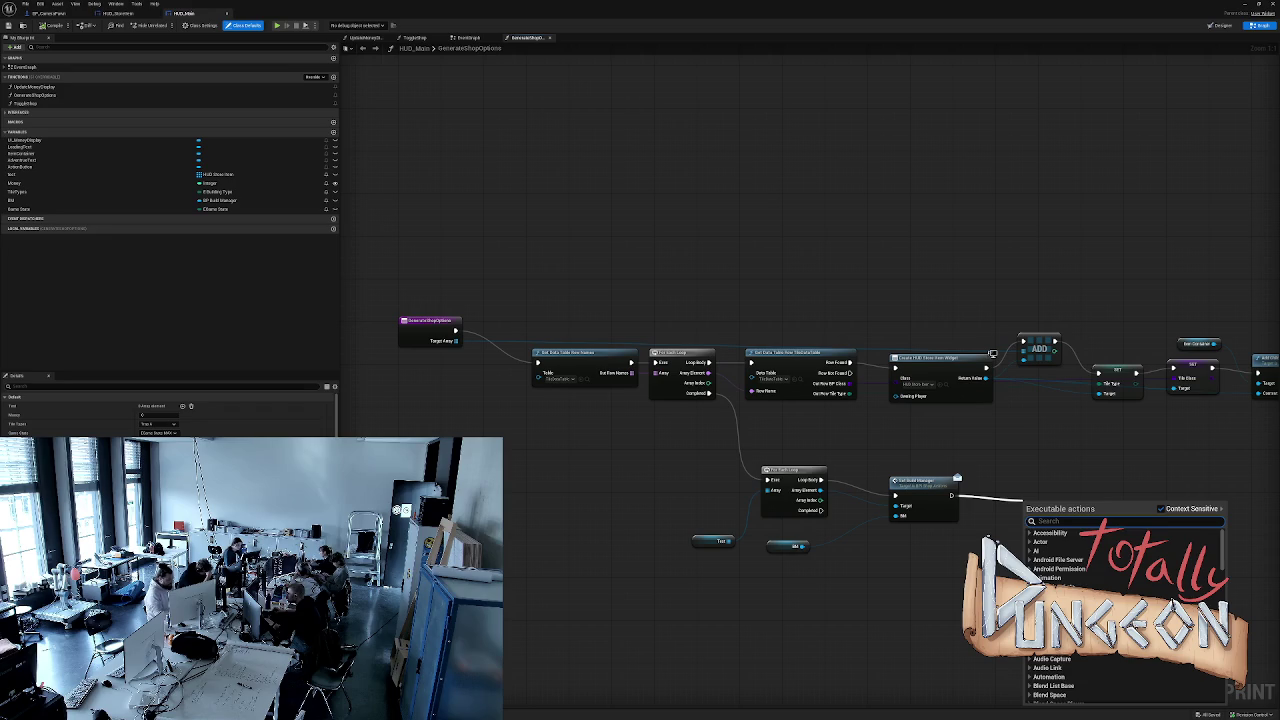
type("Print")
key("Return")
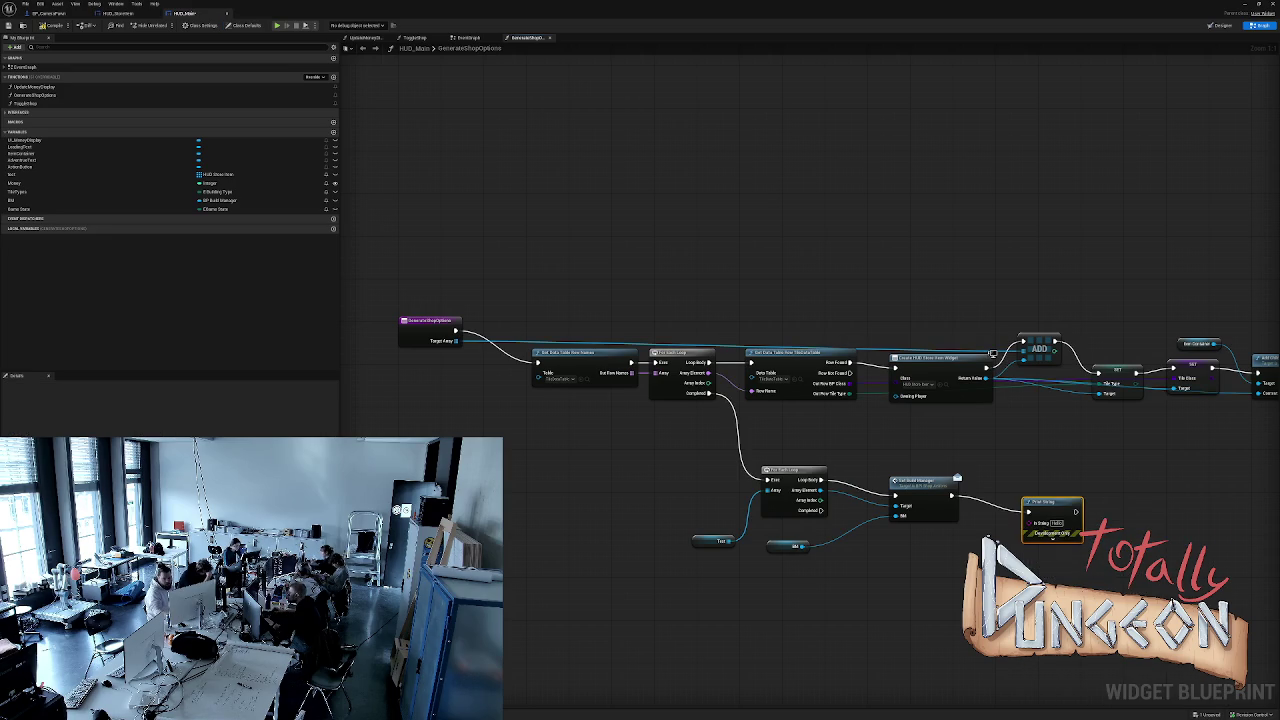
mouse_move(795, 546)
left_mouse_down()
mouse_move(945, 578)
mouse_move(1010, 516)
mouse_move(1030, 522)
left_mouse_up()
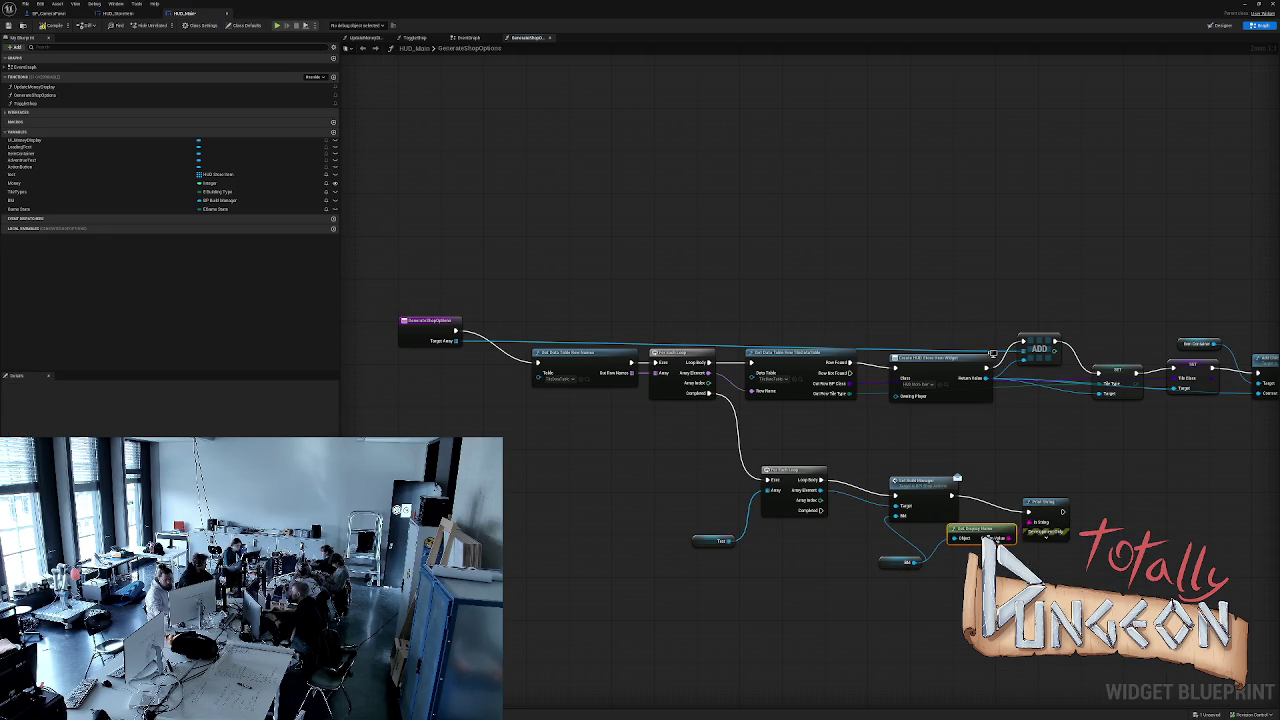
left_click(50, 25)
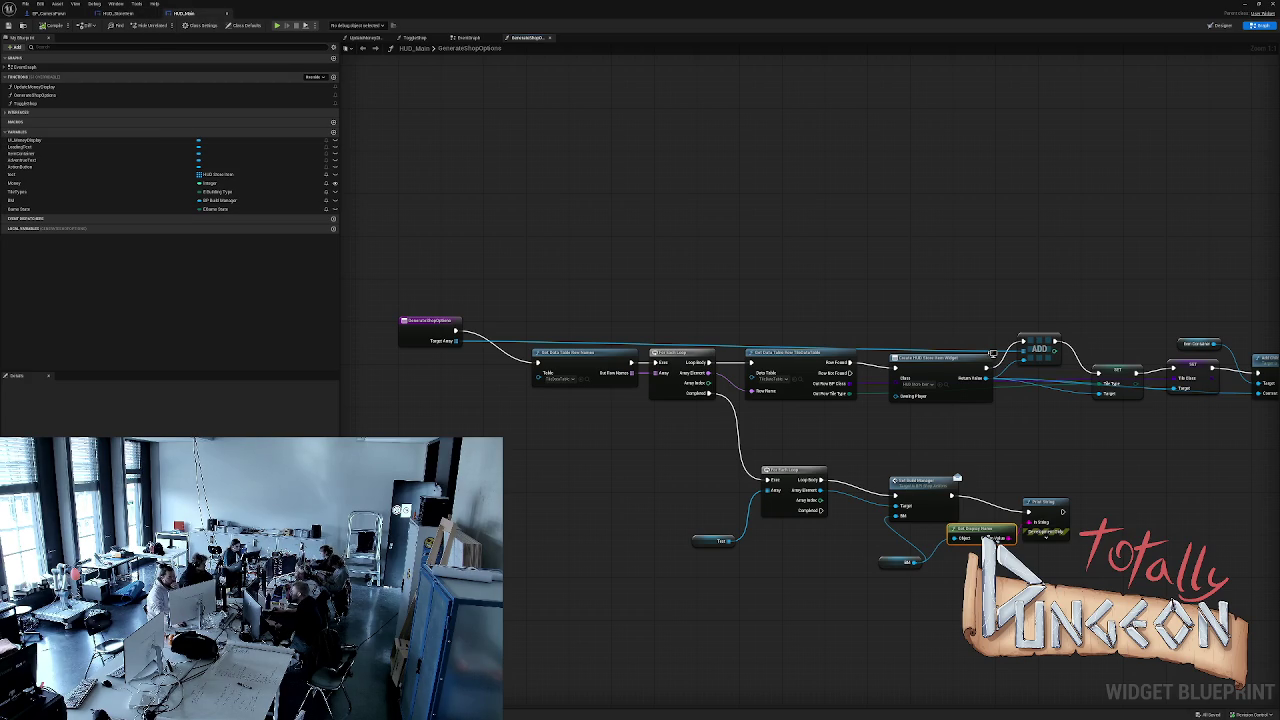
left_click(415, 37)
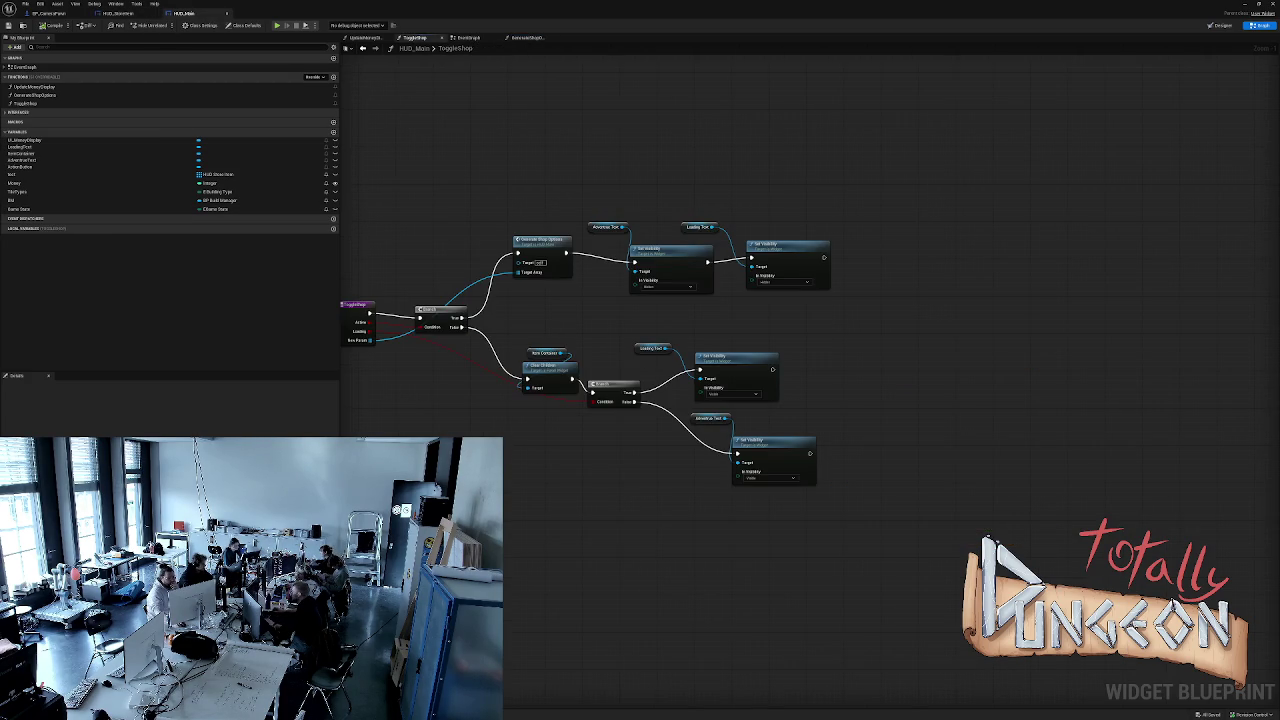
Shift ToggleShop's lower branch and visibility nodes right, removing a mistakenly added Clear node.
mouse_move(667, 320)
left_mouse_down()
mouse_move(658, 373)
mouse_move(645, 339)
mouse_move(565, 412)
left_mouse_up()
mouse_move(575, 346)
left_mouse_down()
mouse_move(734, 500)
mouse_move(775, 510)
mouse_move(965, 473)
left_mouse_up()
left_click_drag(549, 468, 671, 458)
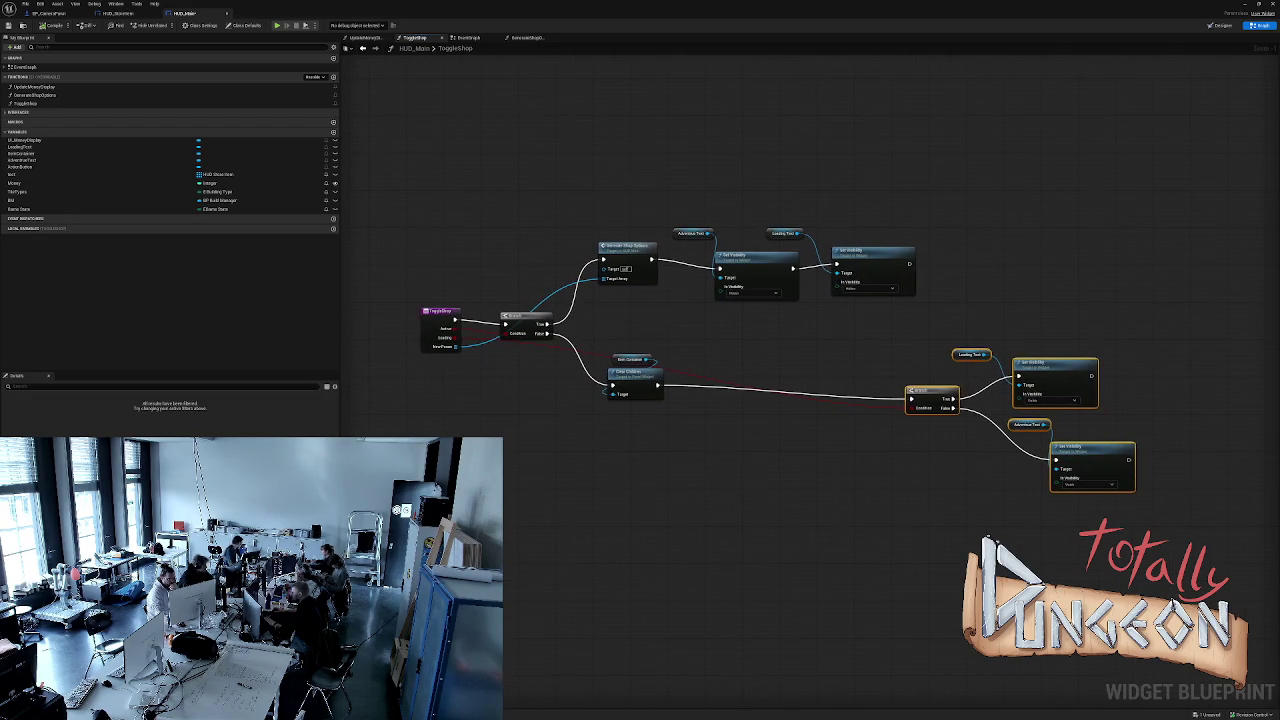
left_click_drag(455, 346, 664, 431)
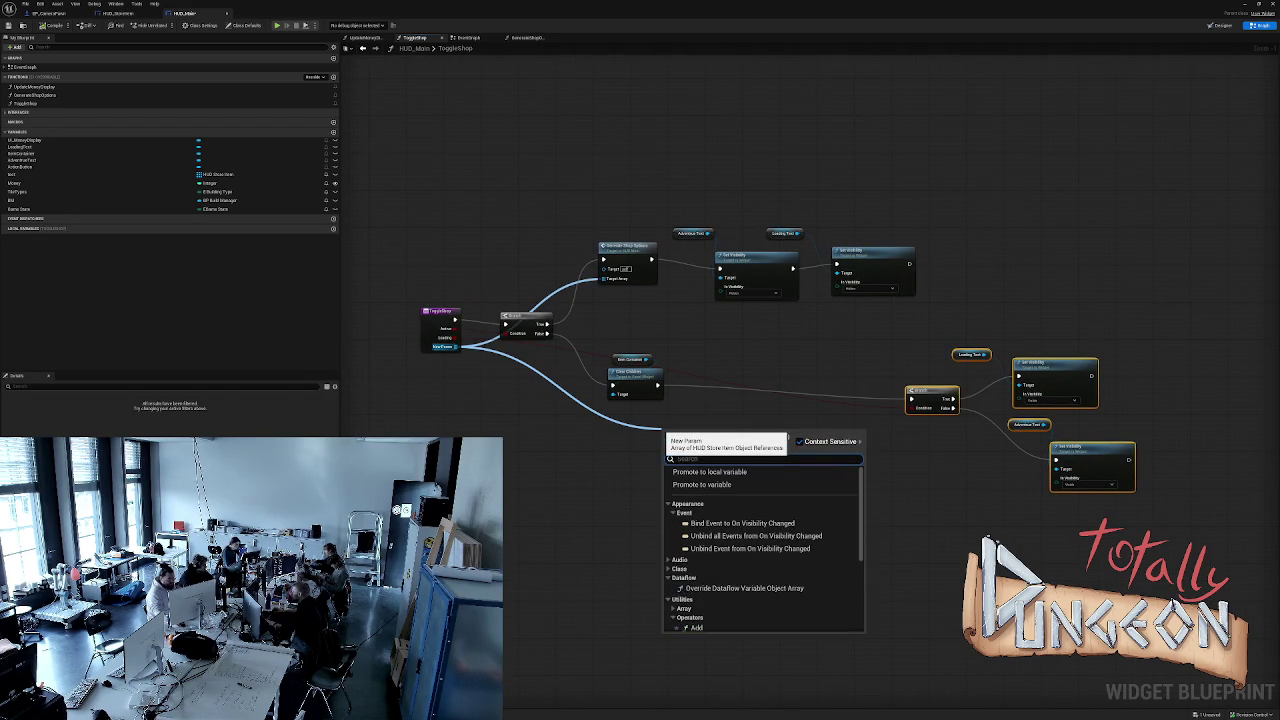
type("get")
key("Return")
left_click_drag(683, 439, 705, 411)
key("Delete")
Wire New Parent into Clear Children's Target and add an array Clear after it.
mouse_move(455, 346)
left_mouse_down()
mouse_move(612, 393)
mouse_move(652, 381)
left_mouse_up()
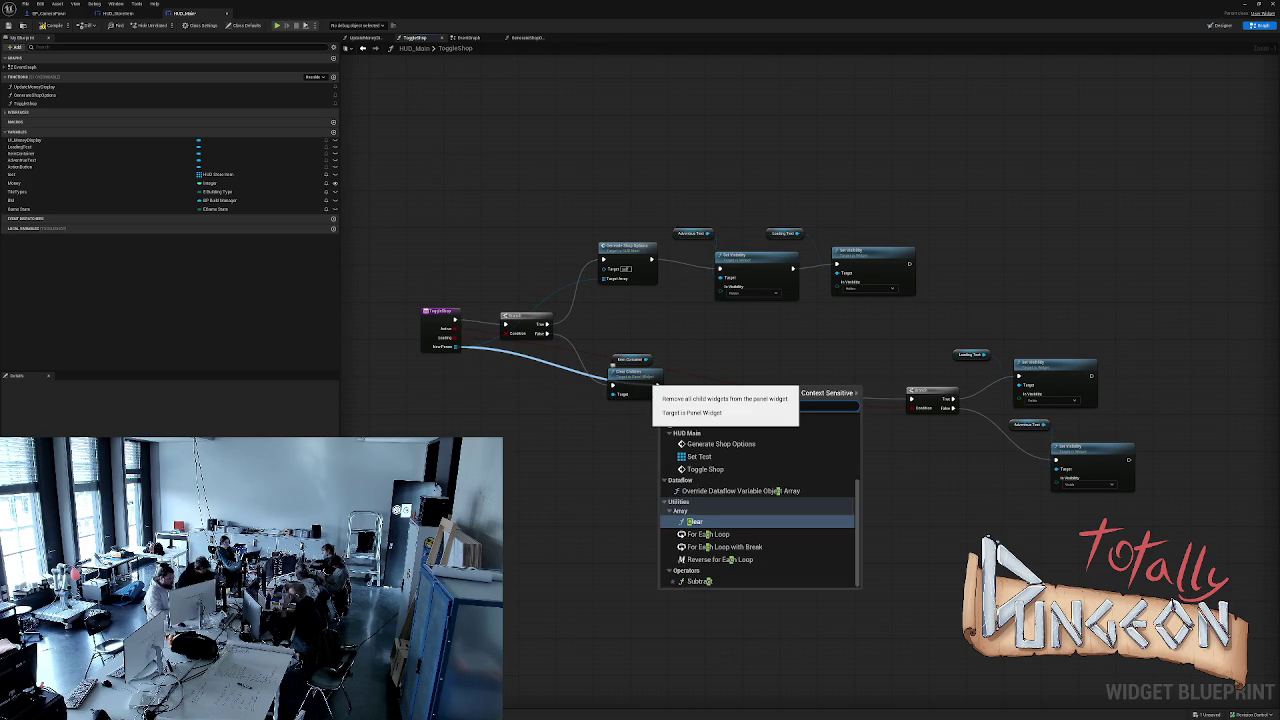
type("clear")
key("Return")
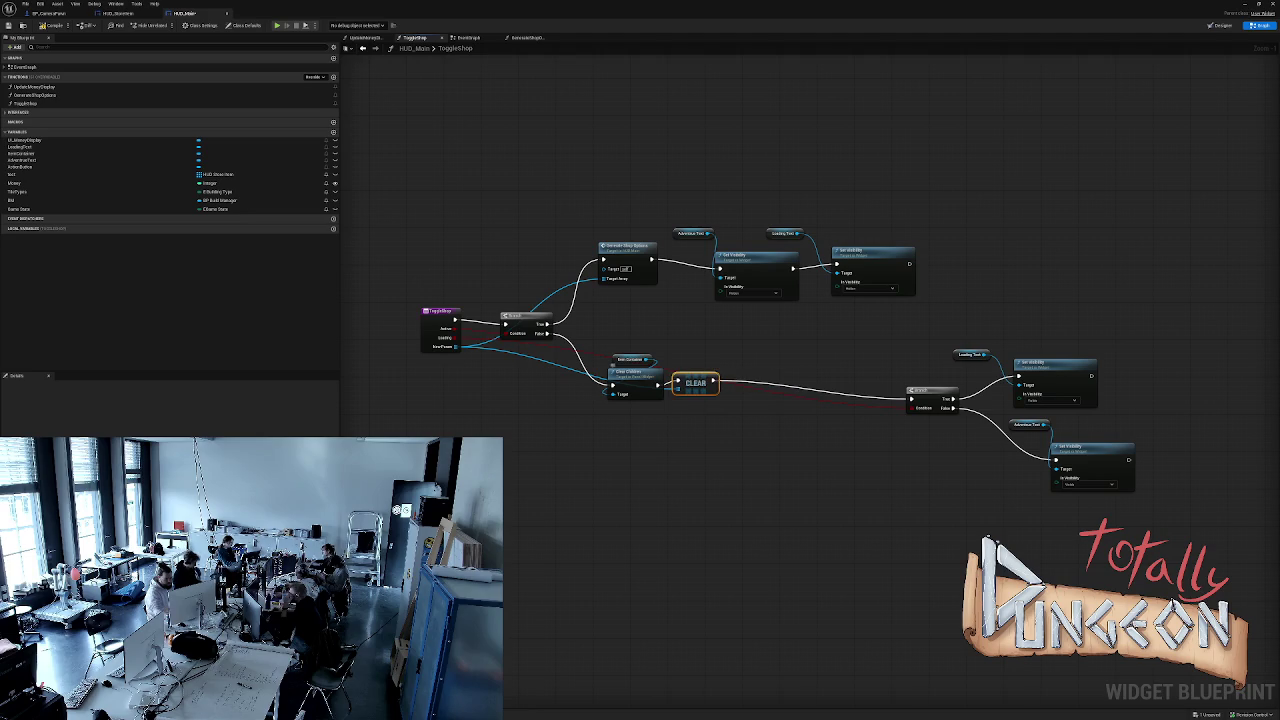
left_click_drag(695, 383, 719, 387)
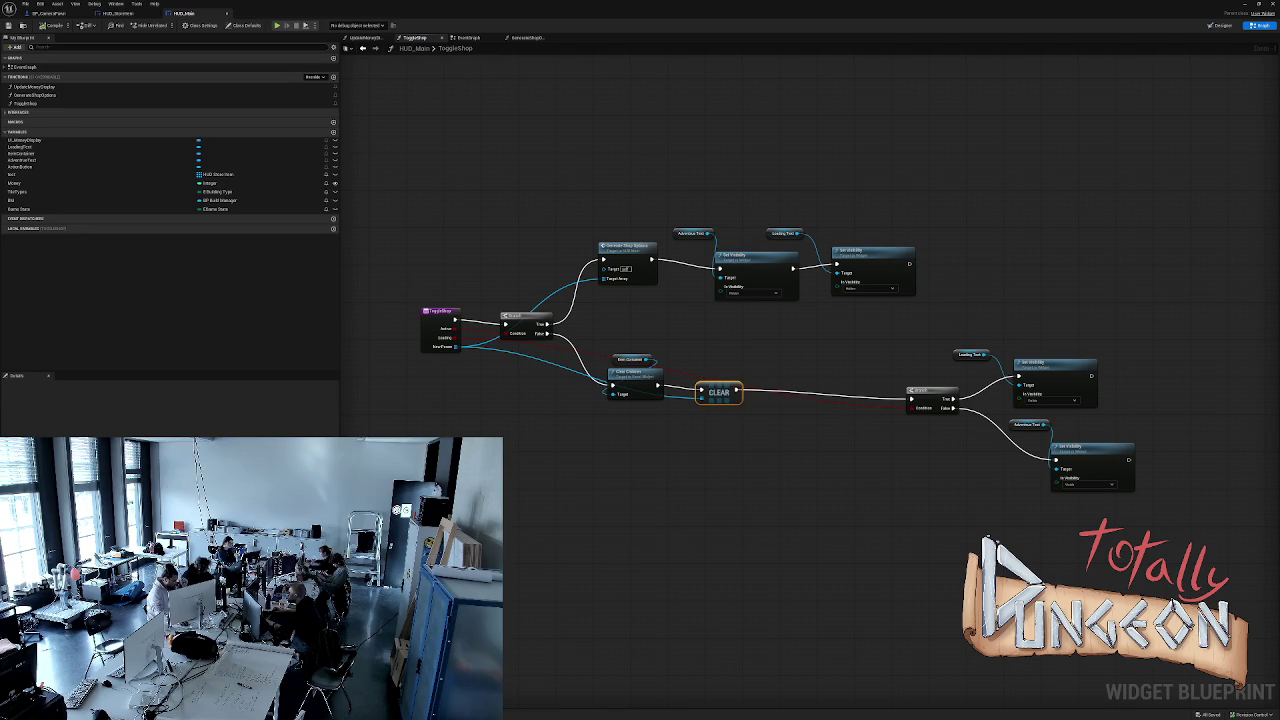
Simulate the game, then in GenerateShopOptions trial-delete the loop nodes and undo it.
key("alt+s")
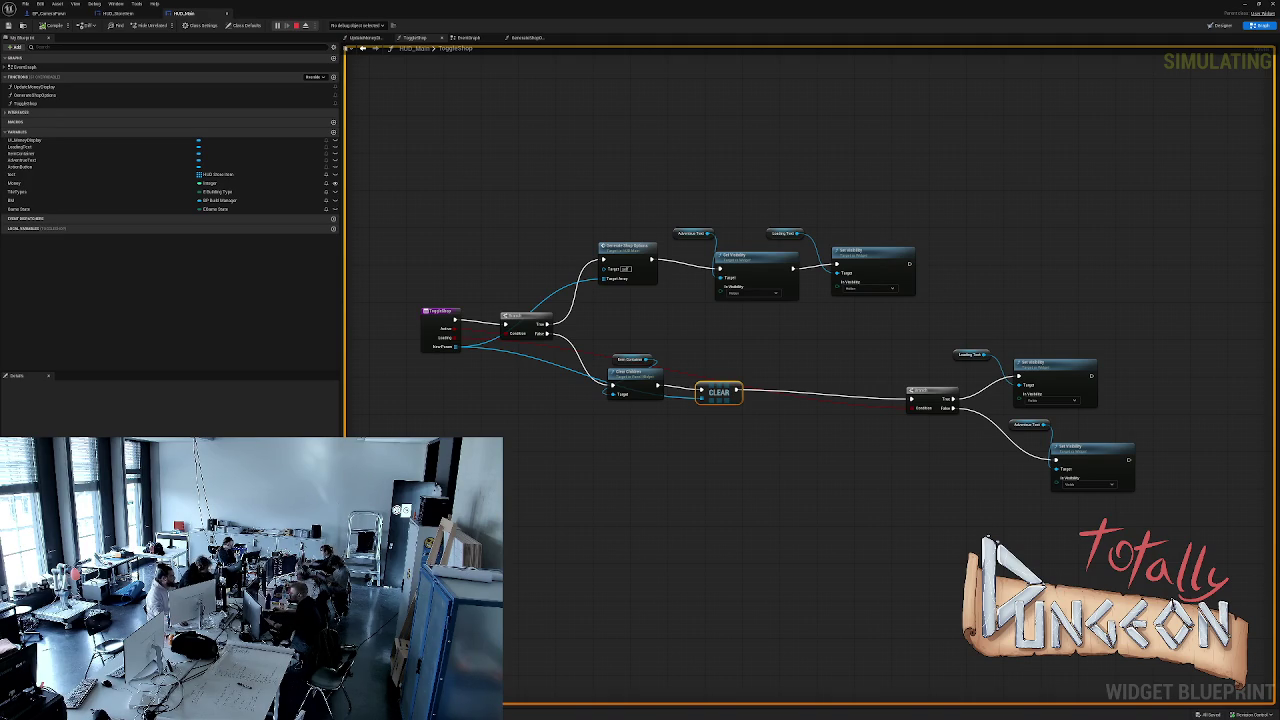
key("Escape")
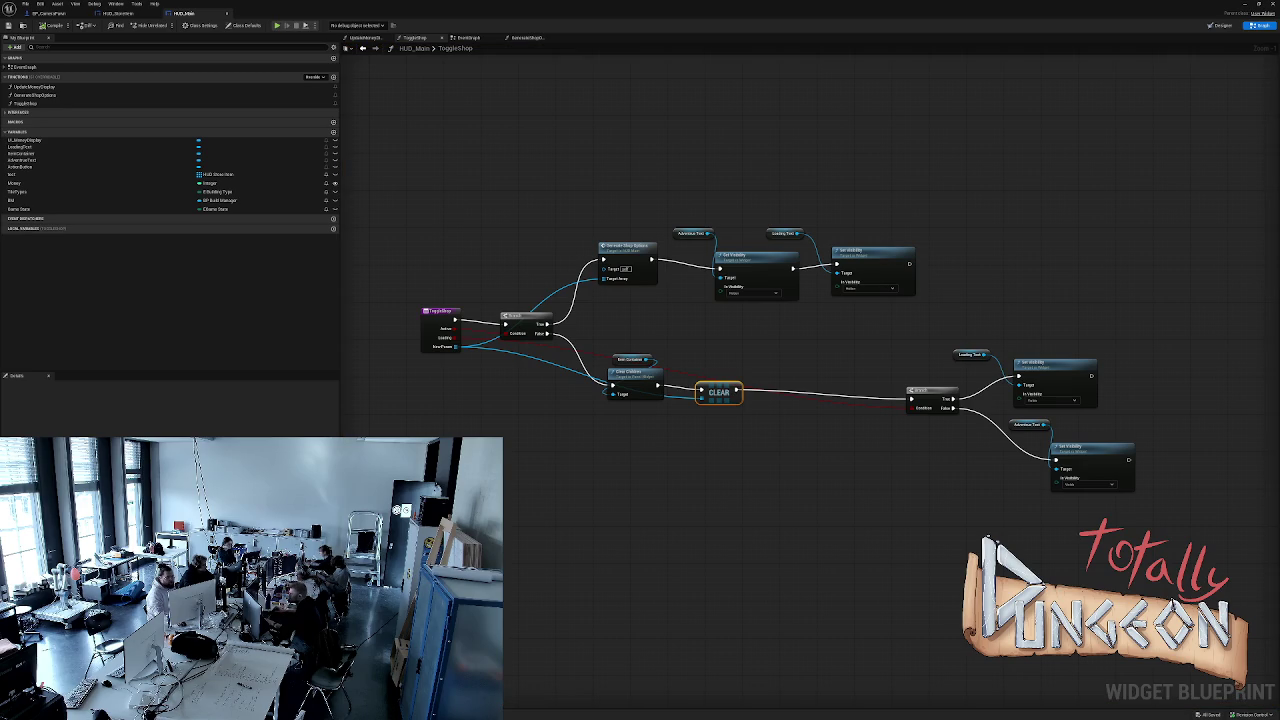
left_click(527, 37)
mouse_move(1100, 610)
left_mouse_down()
mouse_move(846, 550)
mouse_move(689, 479)
left_mouse_up()
key("Delete")
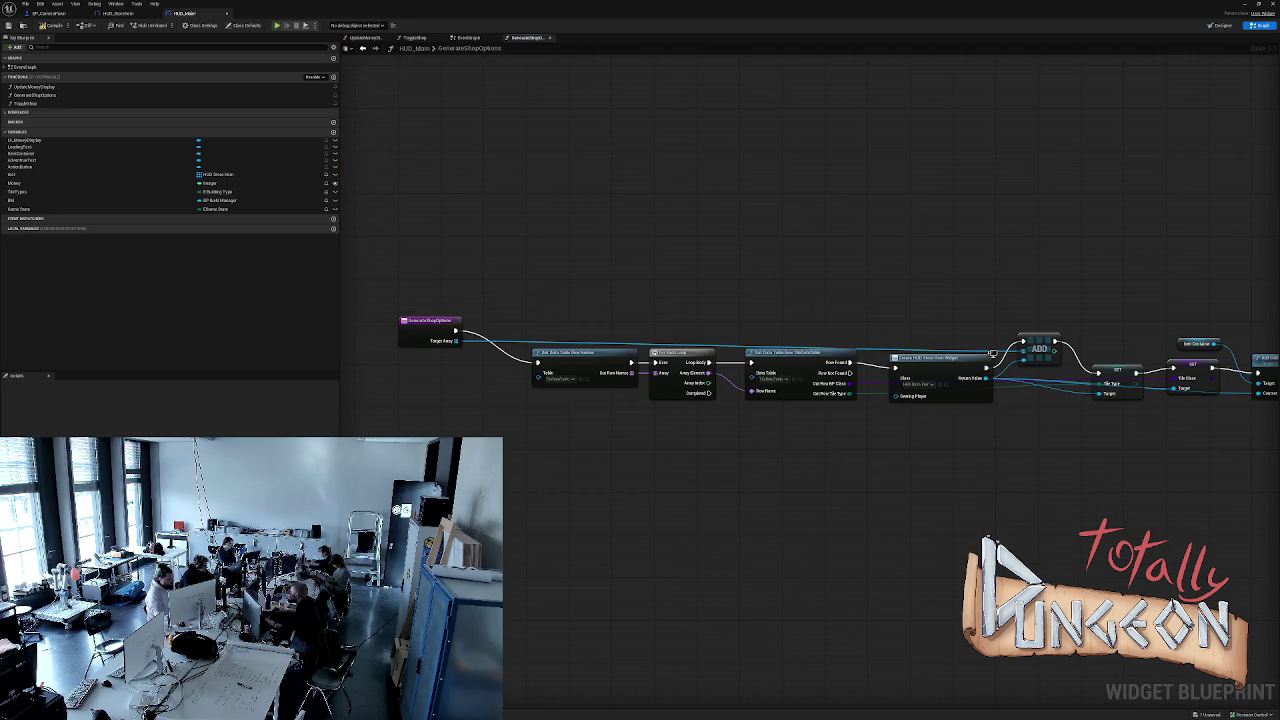
key("ctrl+z")
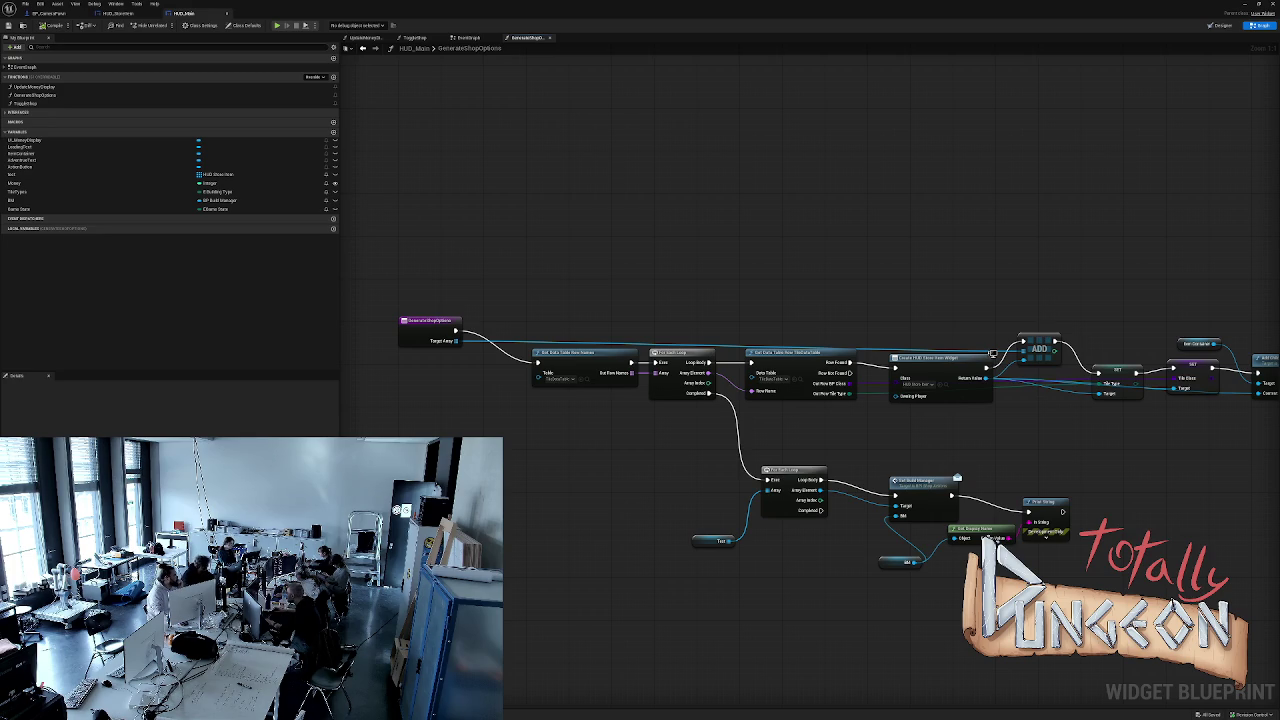
Play-test the shop, move the BM getter left, and play-test again.
key("alt+p")
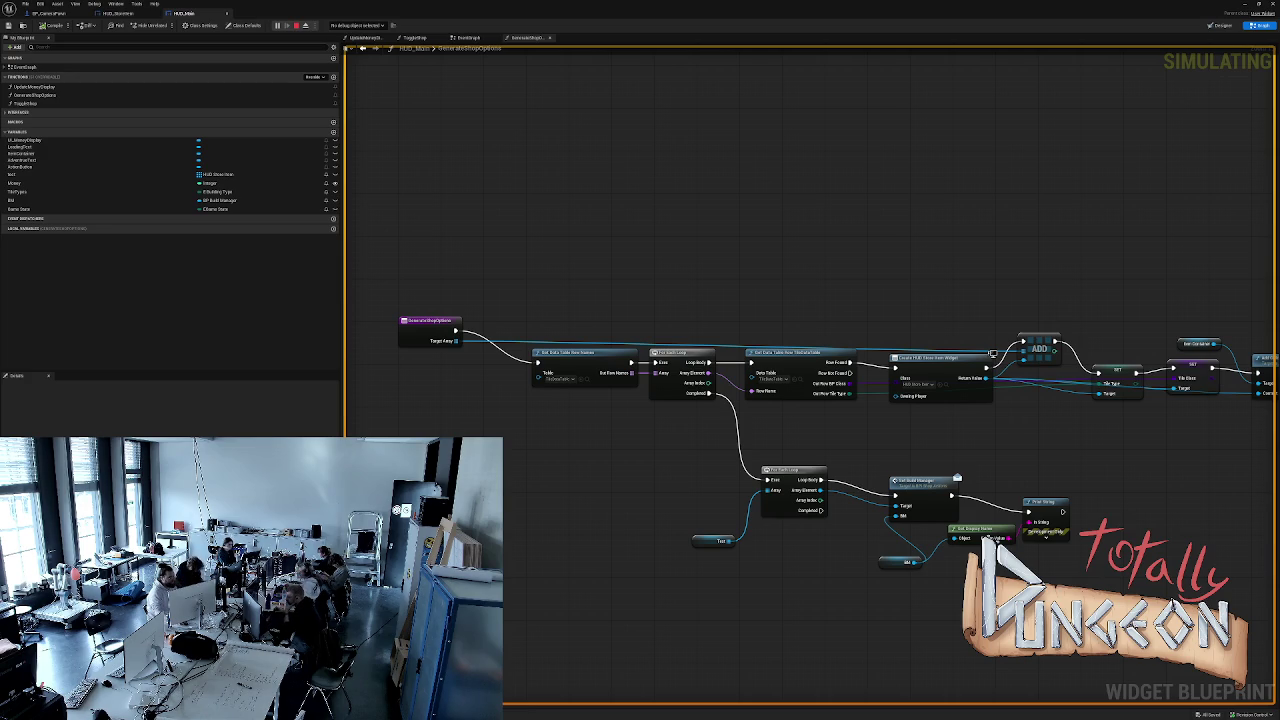
key("Escape")
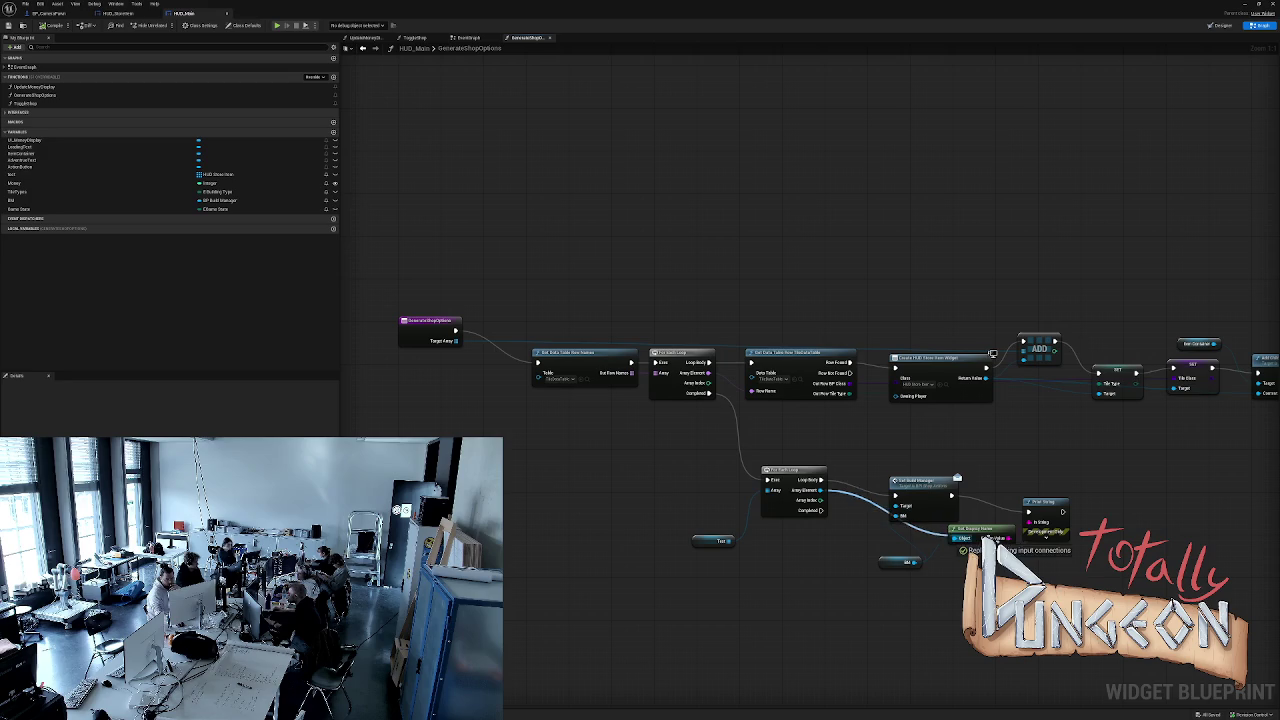
left_click_drag(903, 561, 815, 562)
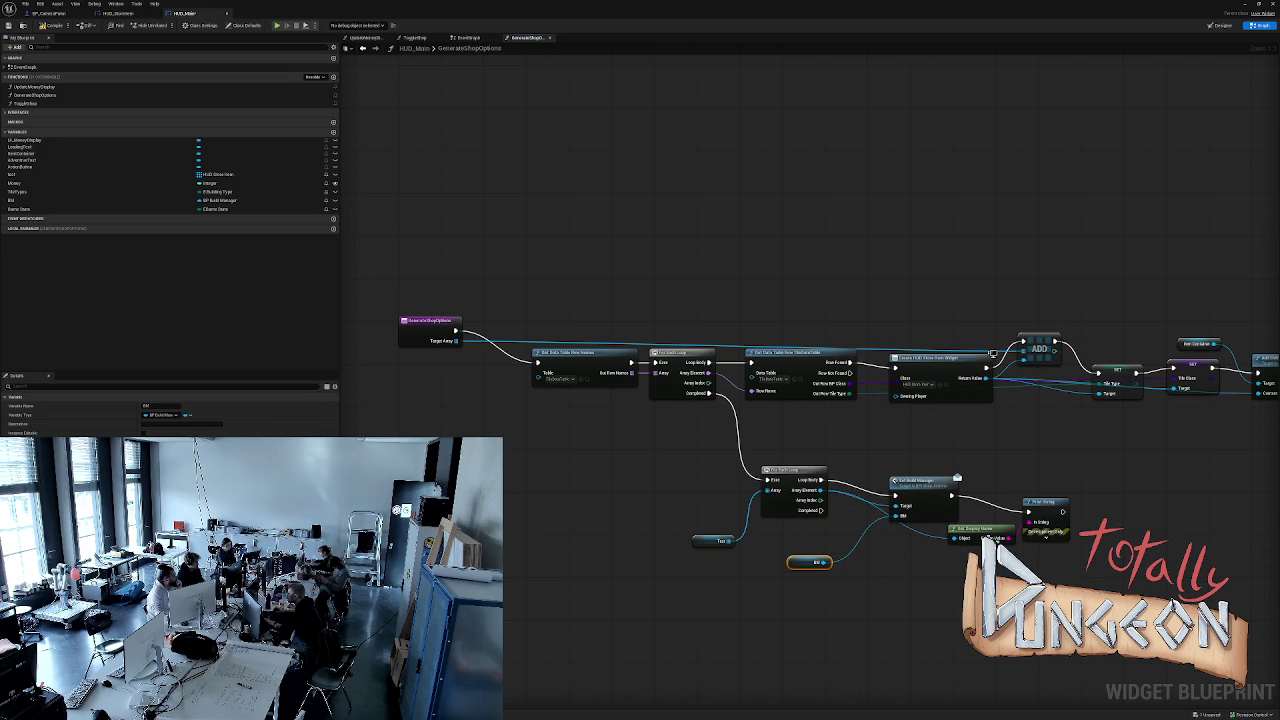
key("alt+p")
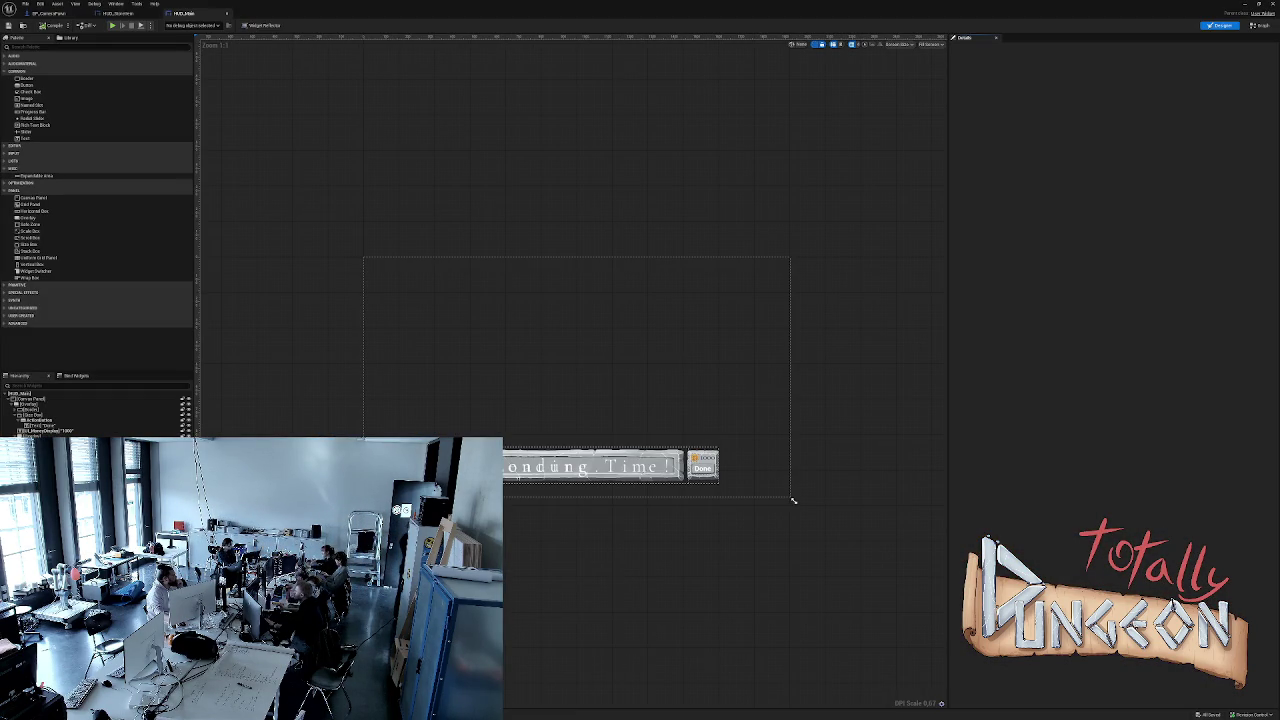
Cycle through the open widget tabs to reach HUD_StoreItem's event graph.
key("ctrl+Tab")
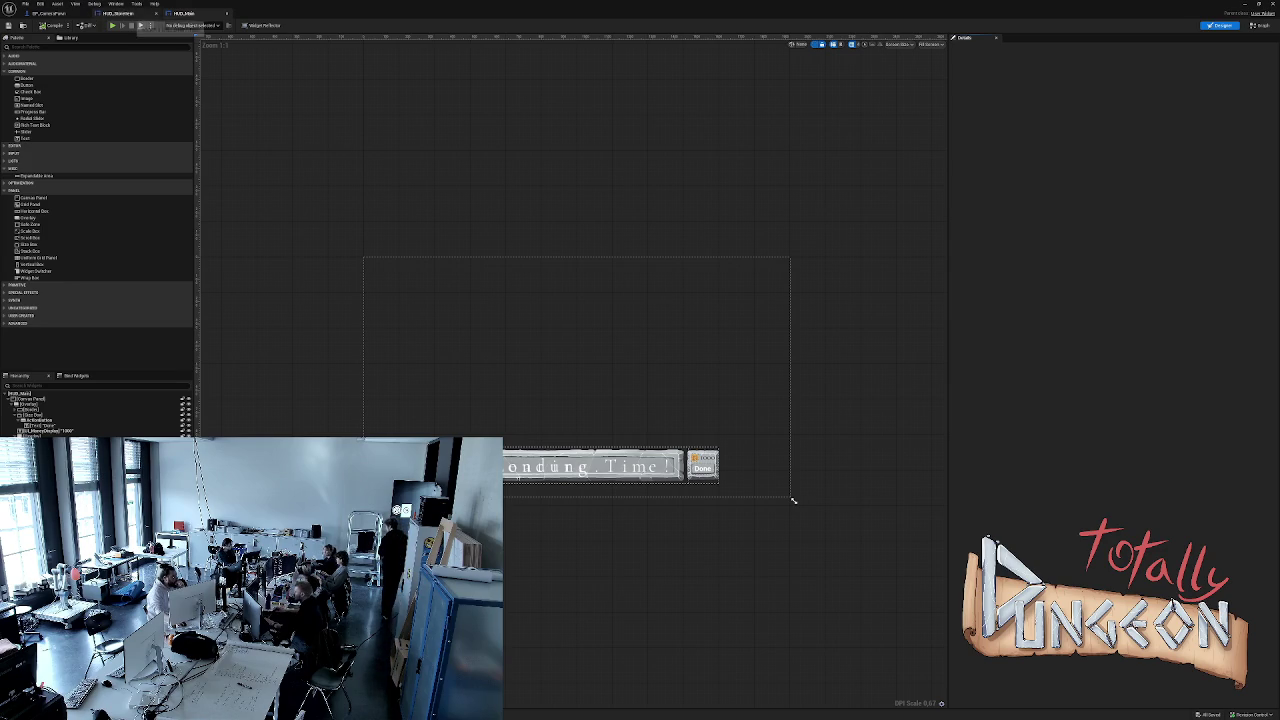
scroll(800, 505, "up", 1)
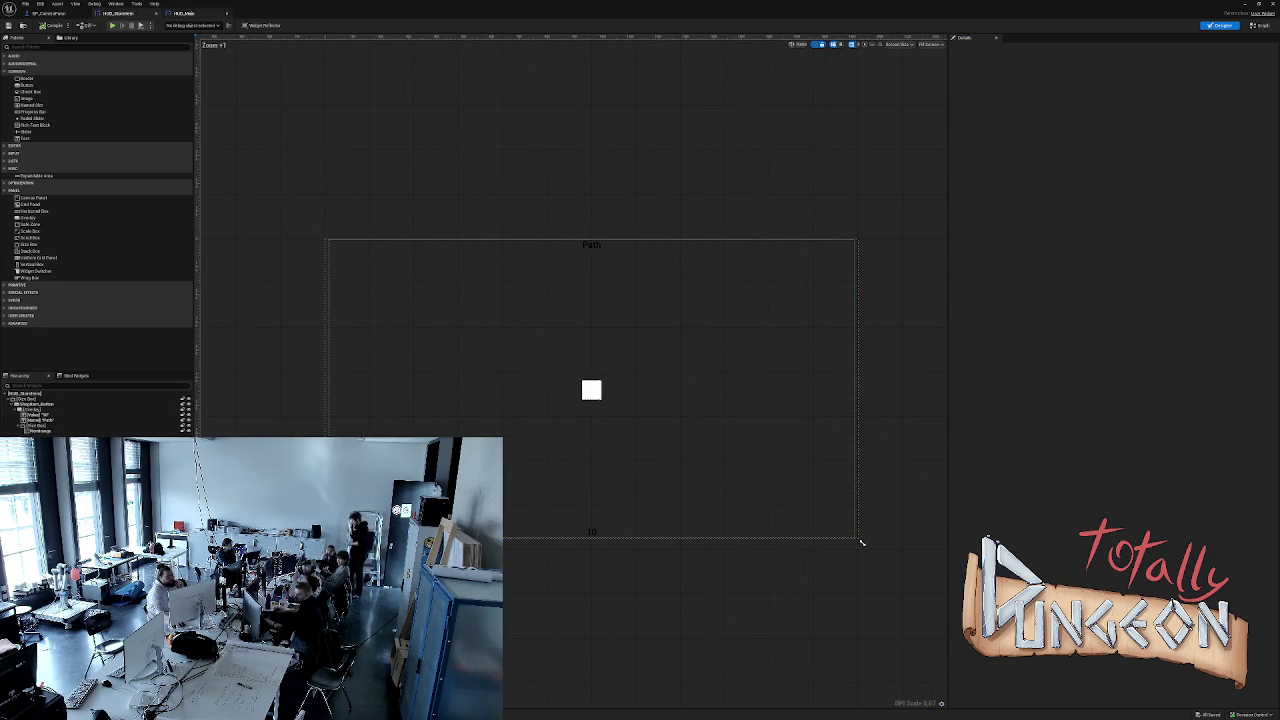
key("ctrl+Tab")
scroll(849, 517, "up", 1)
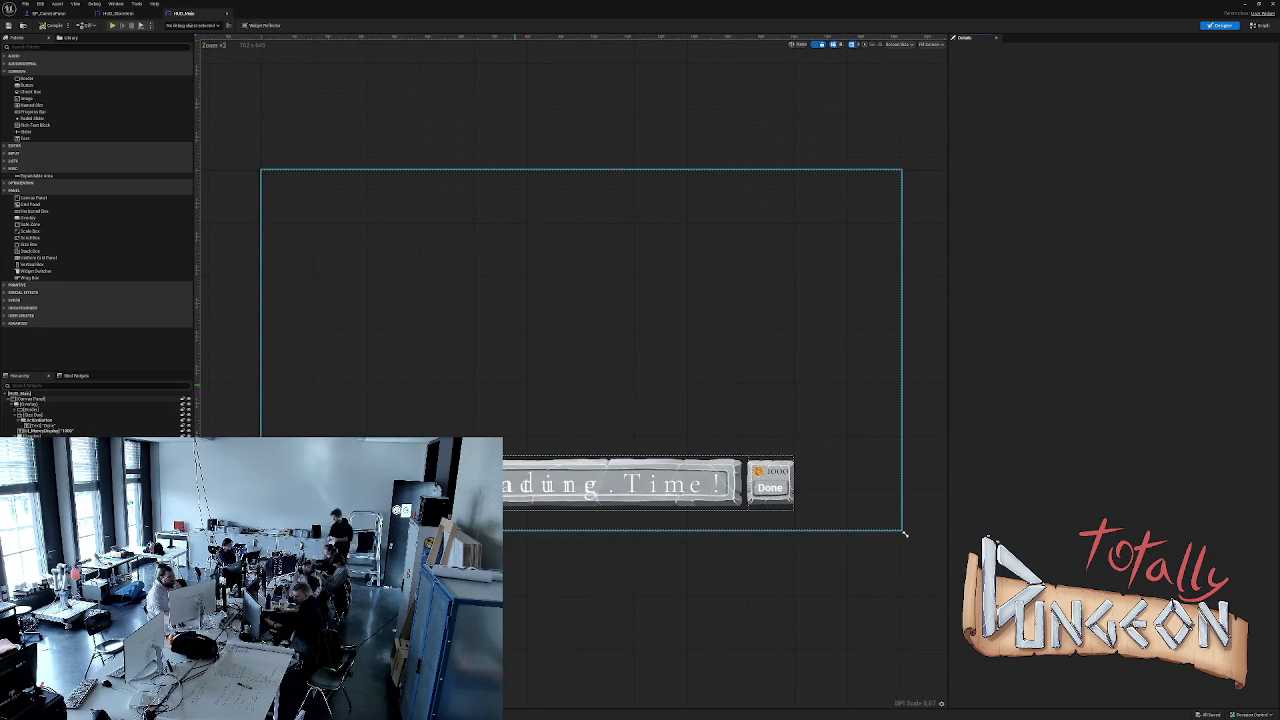
key("ctrl+Tab")
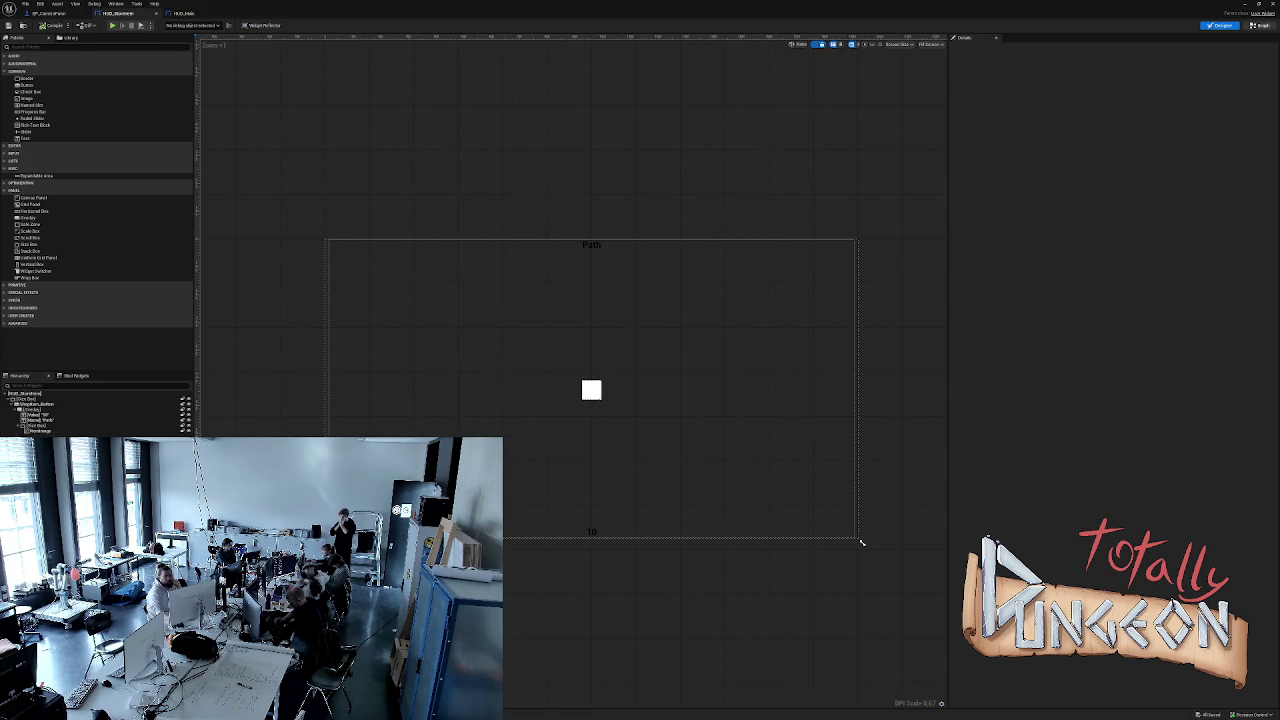
key("ctrl+Tab")
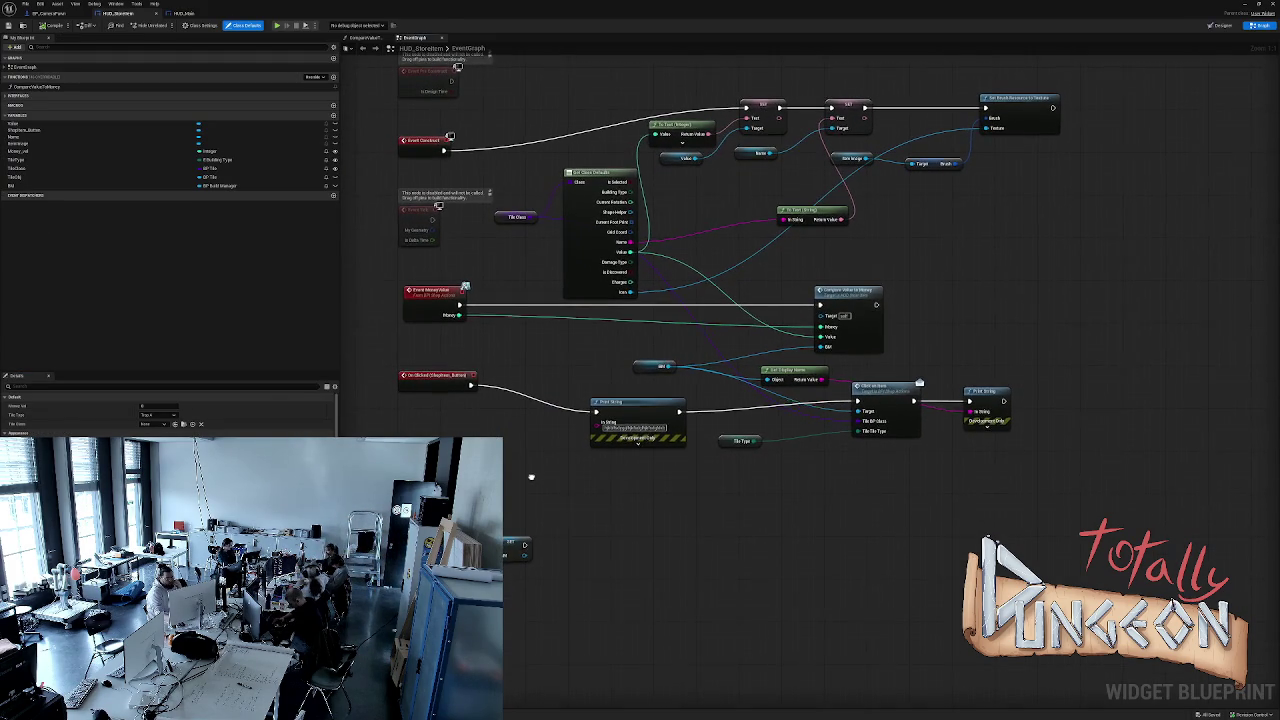
Add a Print String after the lower SET that prints the set value's display name.
left_click(612, 402)
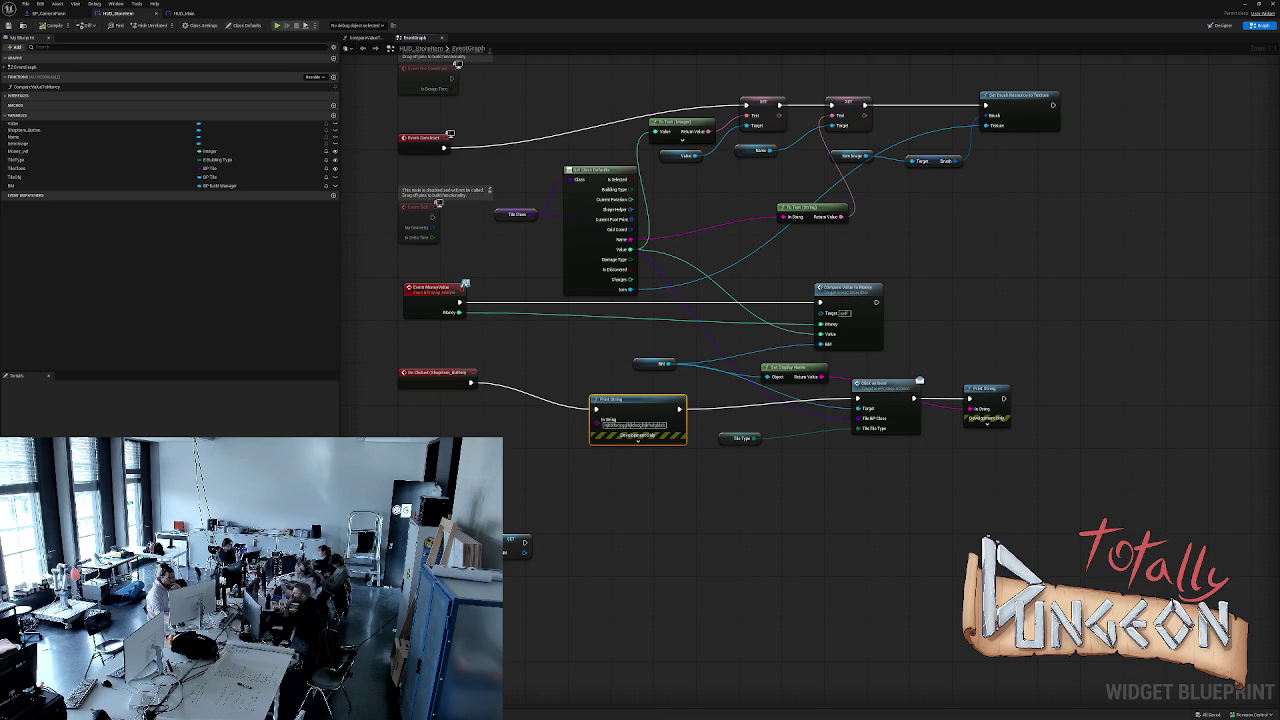
mouse_move(524, 541)
left_mouse_down()
mouse_move(540, 552)
mouse_move(618, 545)
left_mouse_up()
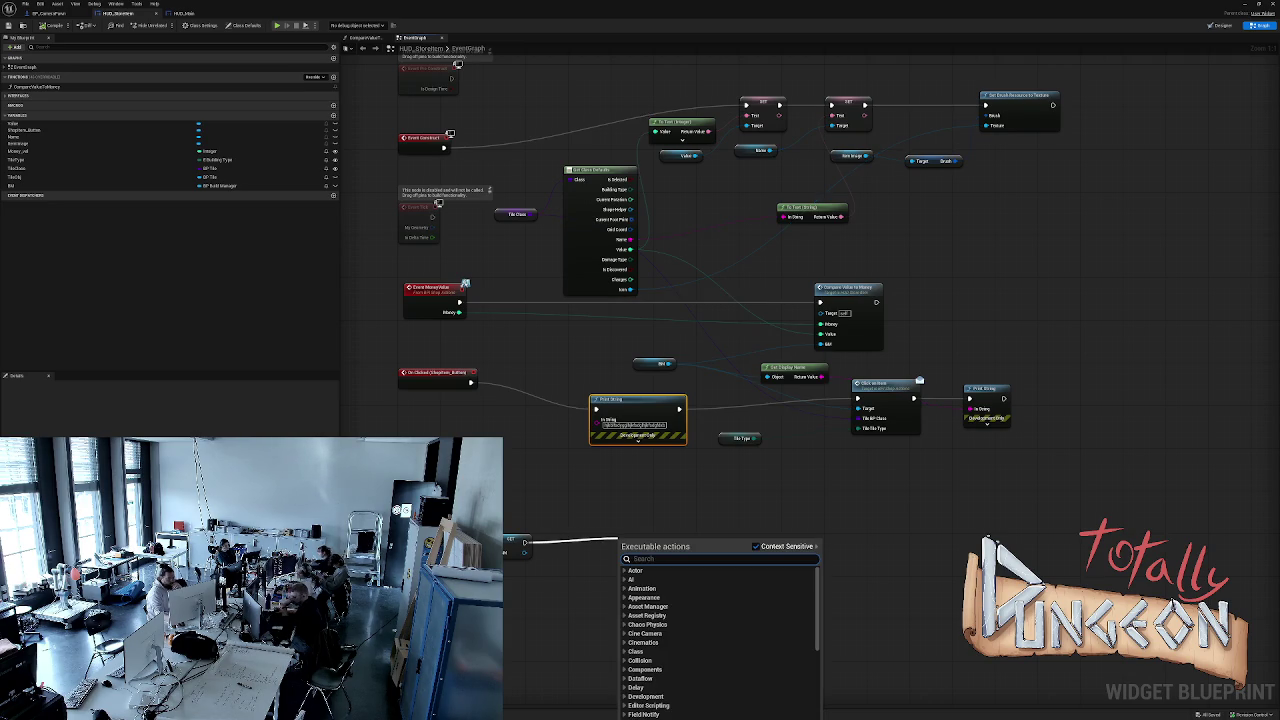
type("print")
key("Return")
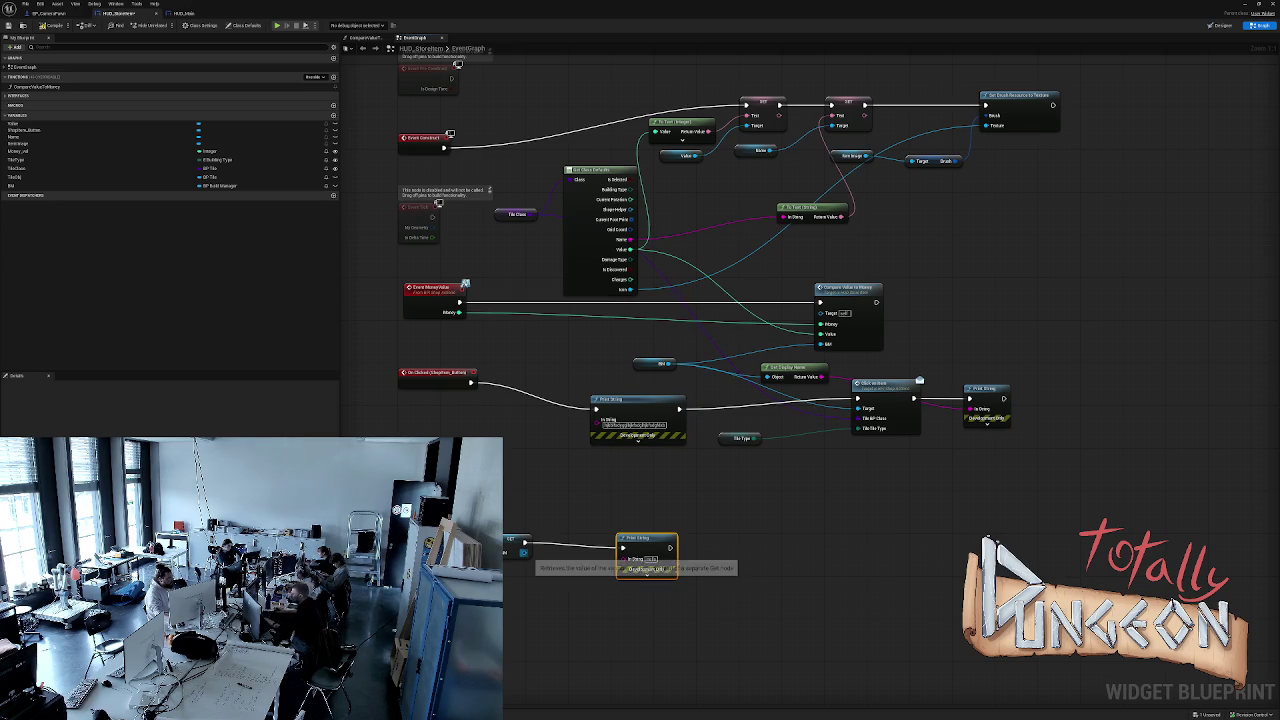
mouse_move(524, 552)
left_mouse_down()
mouse_move(624, 557)
mouse_move(548, 598)
left_mouse_up()
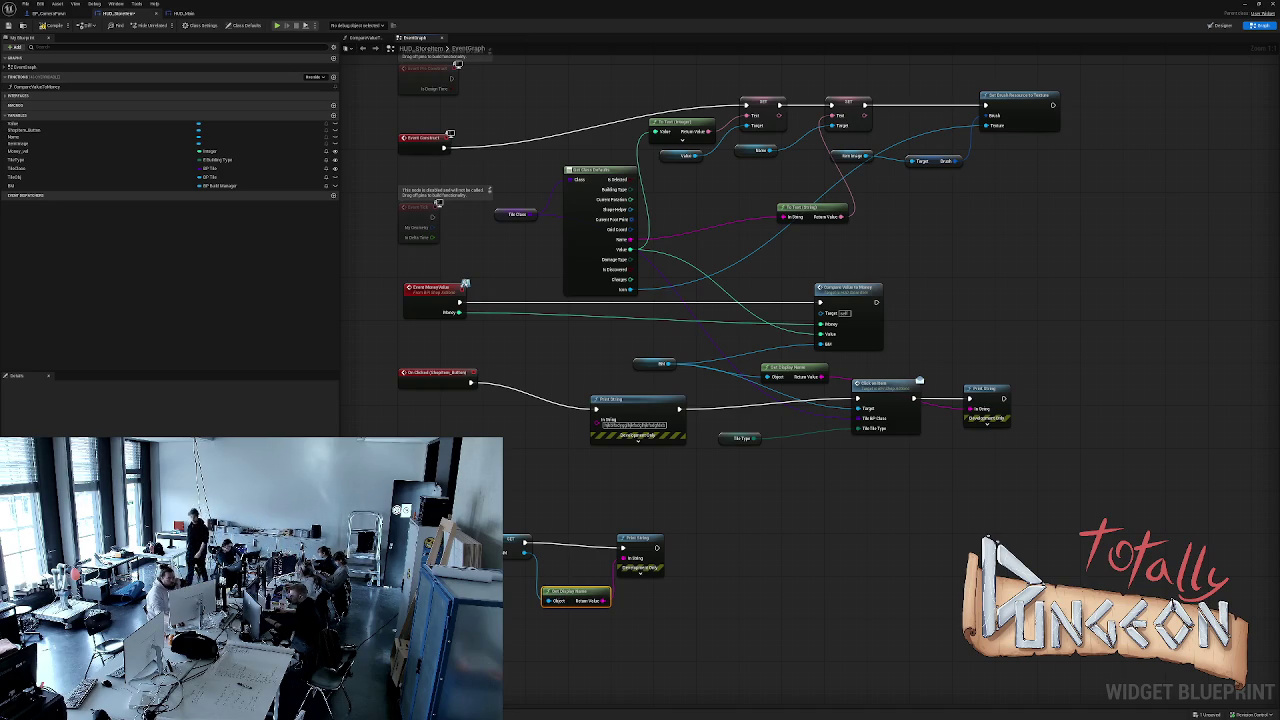
Set the new Print String's Text Color to light orange.
left_click(640, 574)
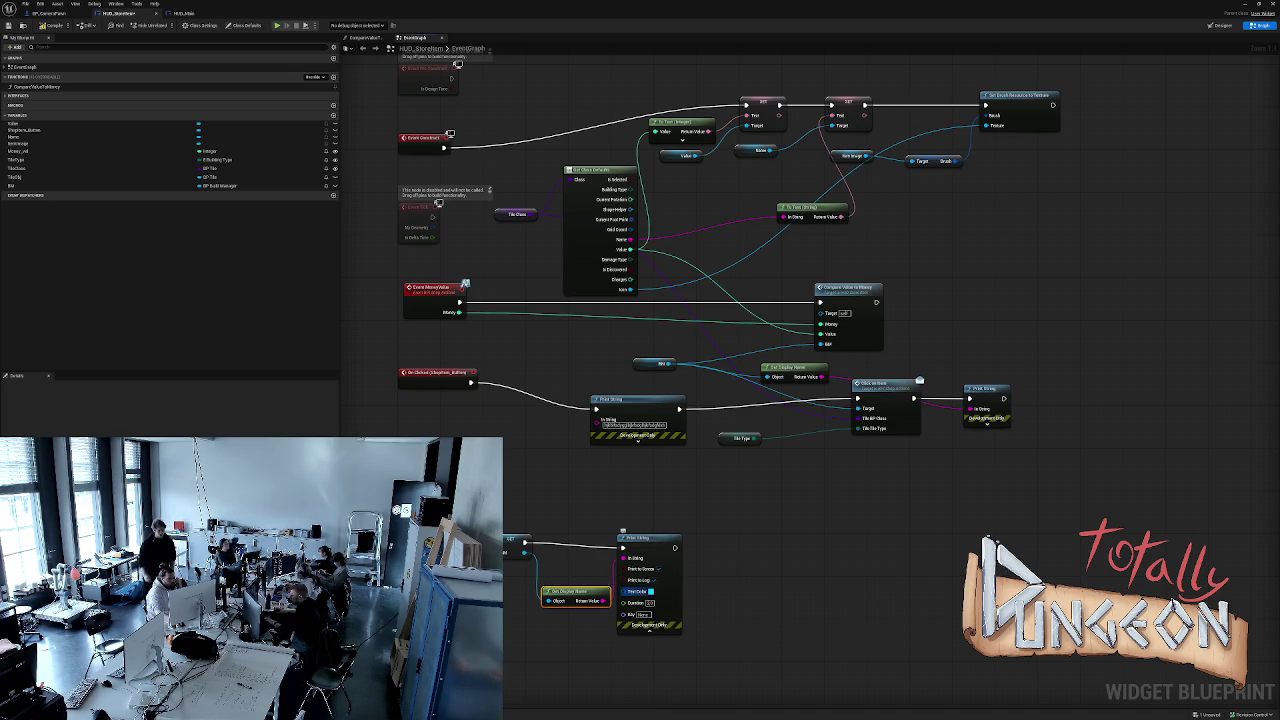
left_click(650, 591)
left_click(738, 524)
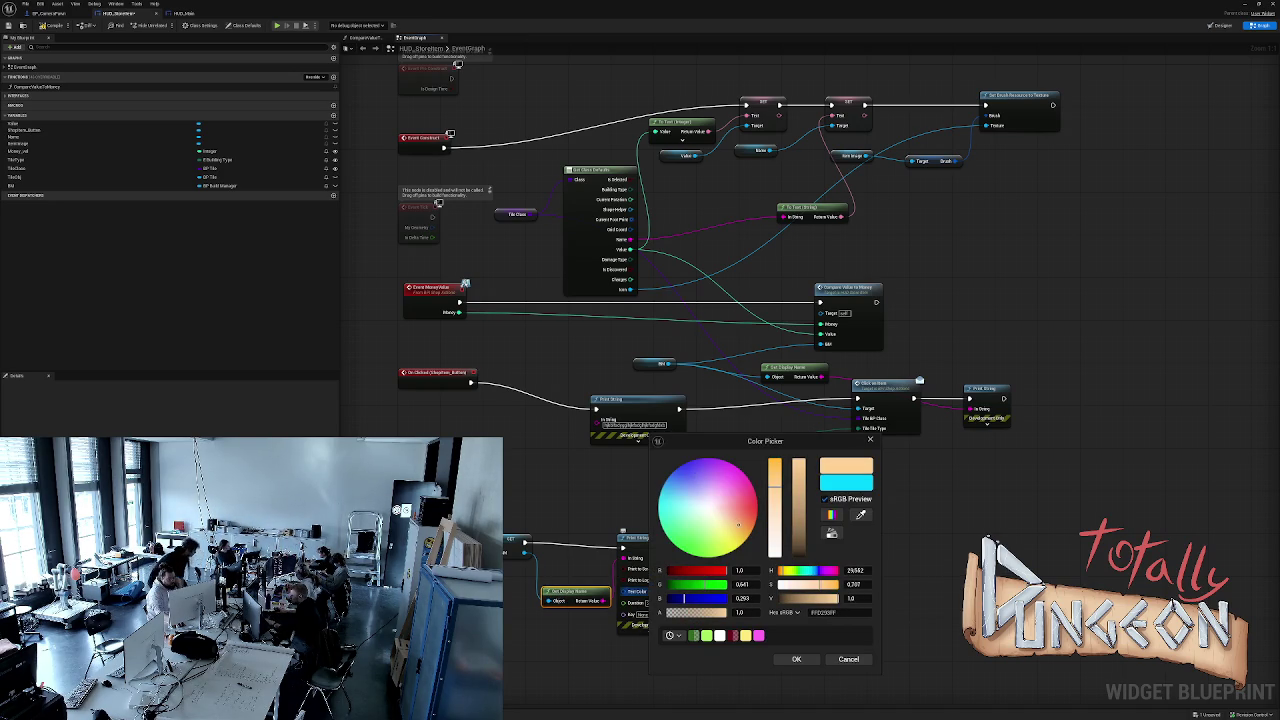
left_click(796, 659)
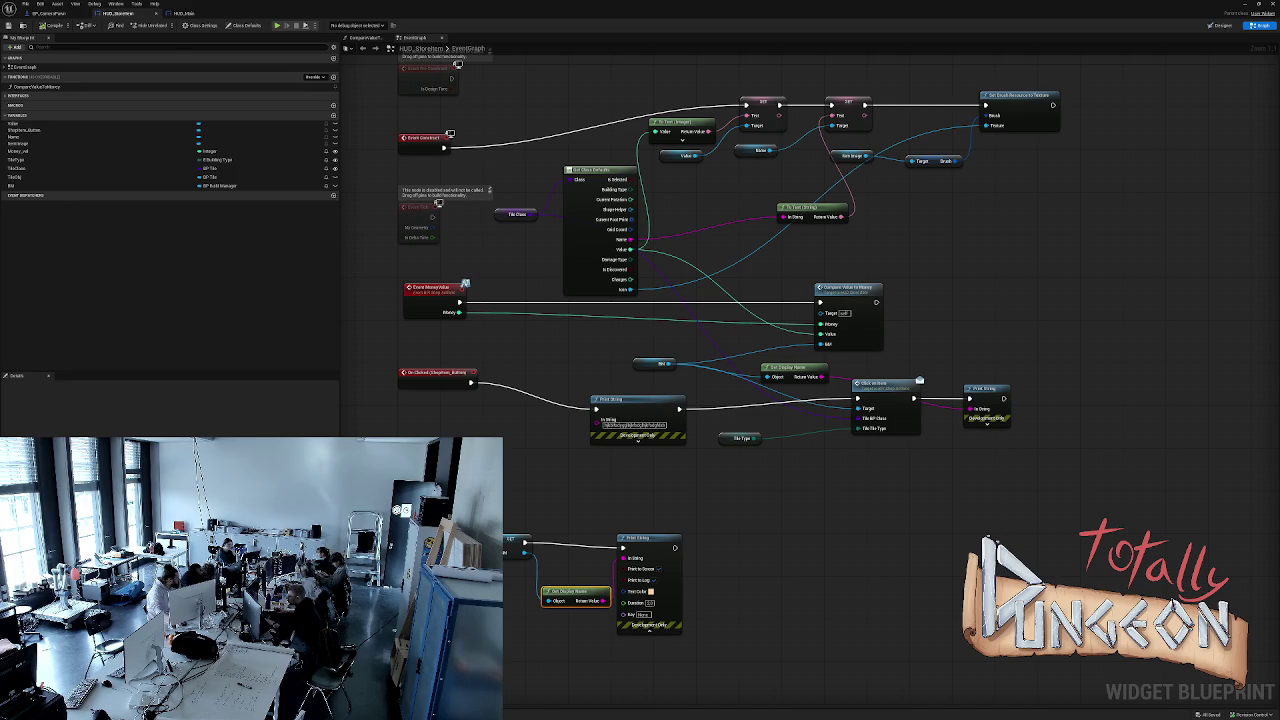
Play-test the game, then give the other Print String an orange-red text colour.
key("alt+s")
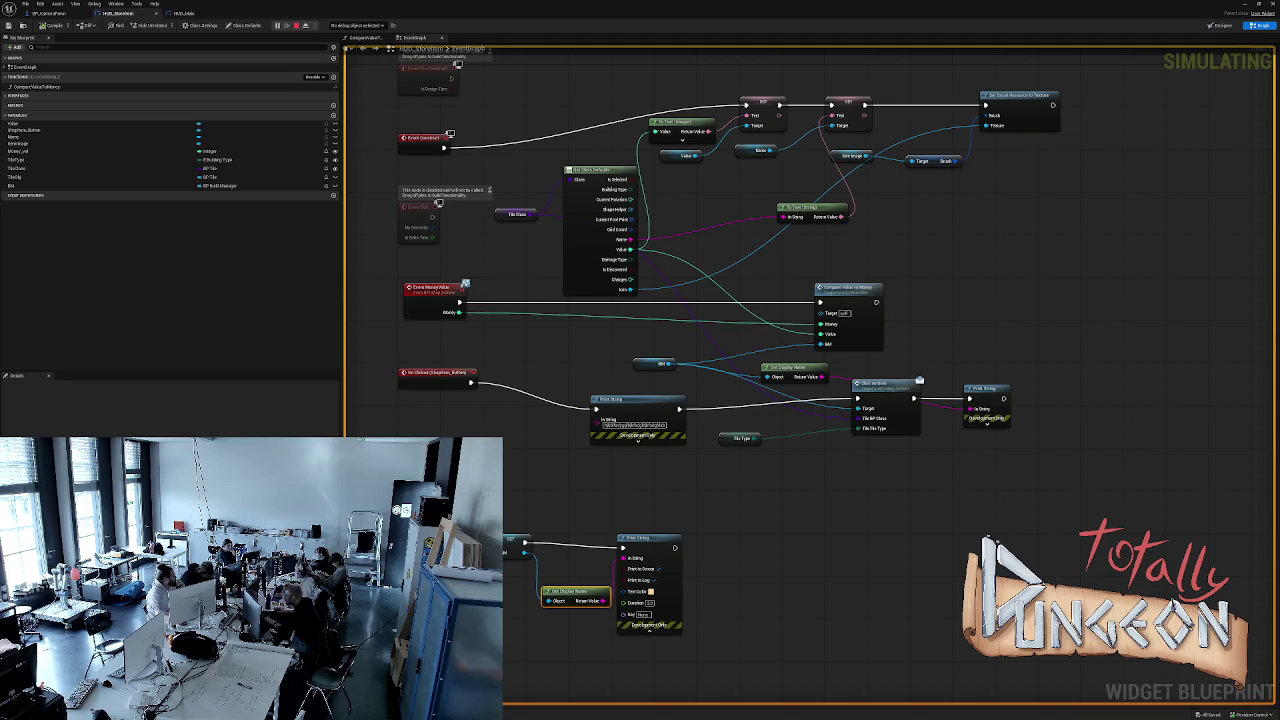
key("Escape")
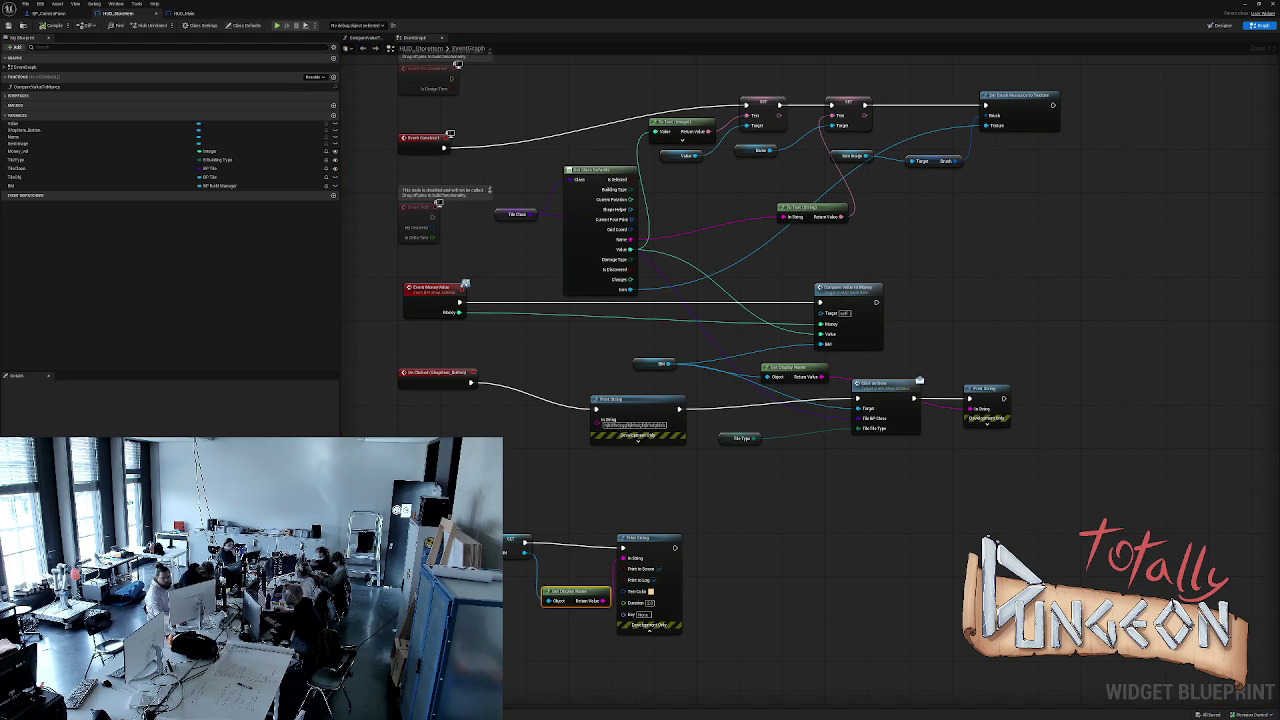
left_click(986, 424)
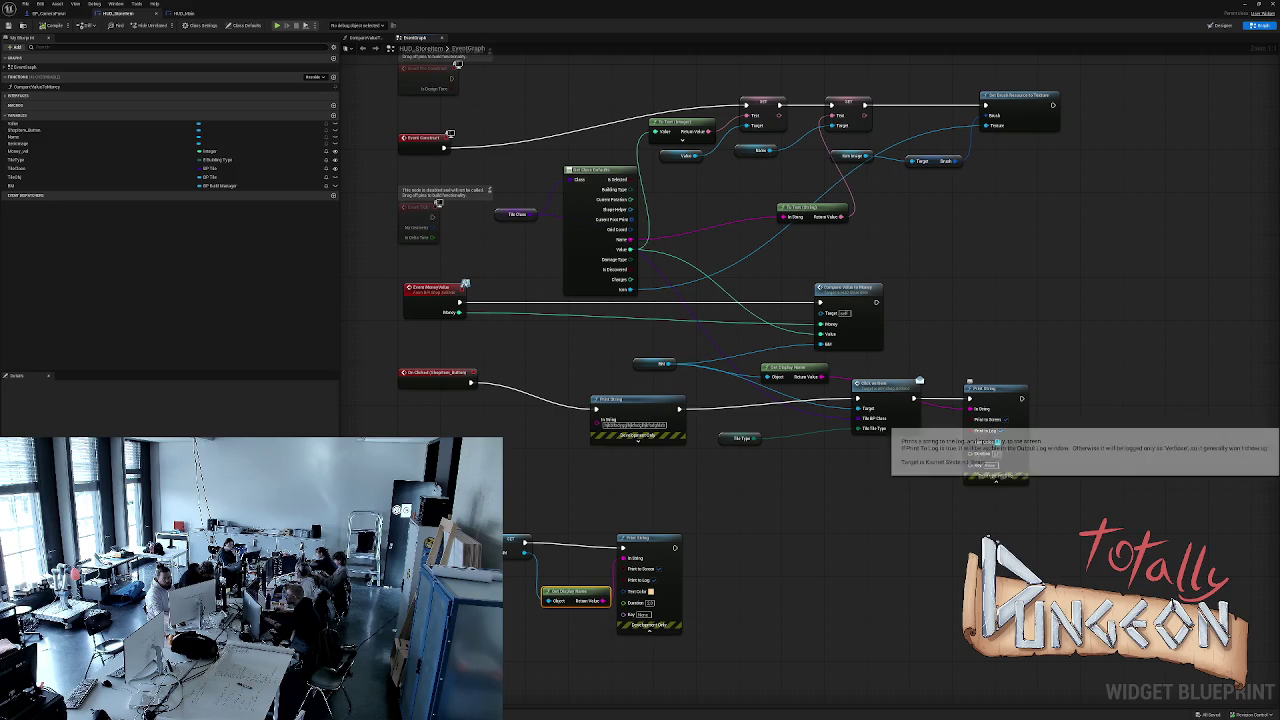
left_click(997, 441)
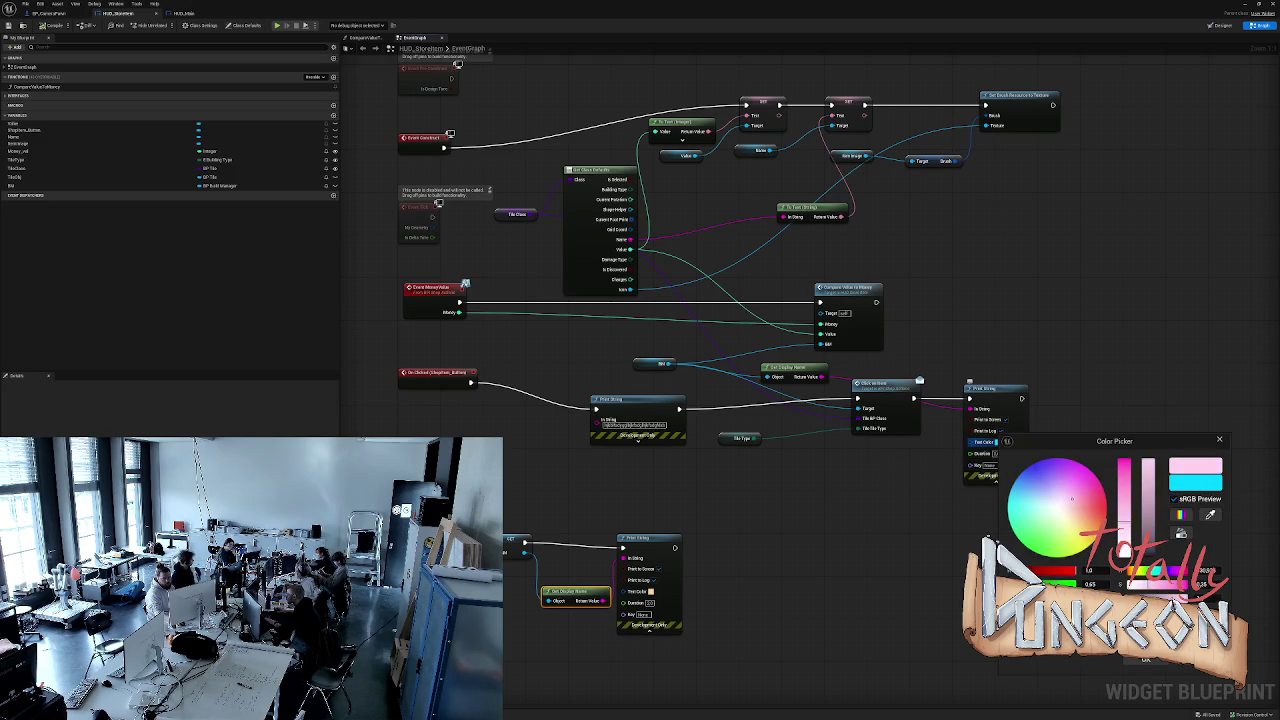
left_click(1144, 660)
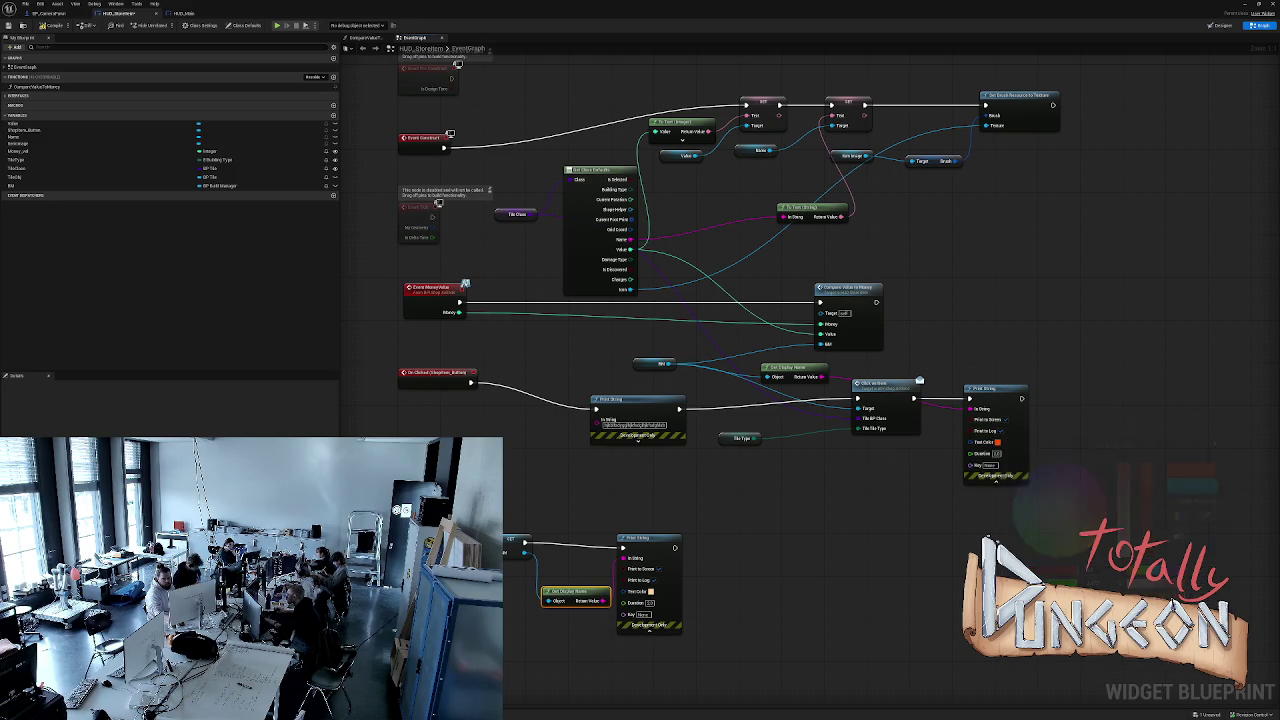
Wire the set Build Manager into Click on Item's Target and the Bill input, then play-test.
left_click_drag(985, 388, 990, 373)
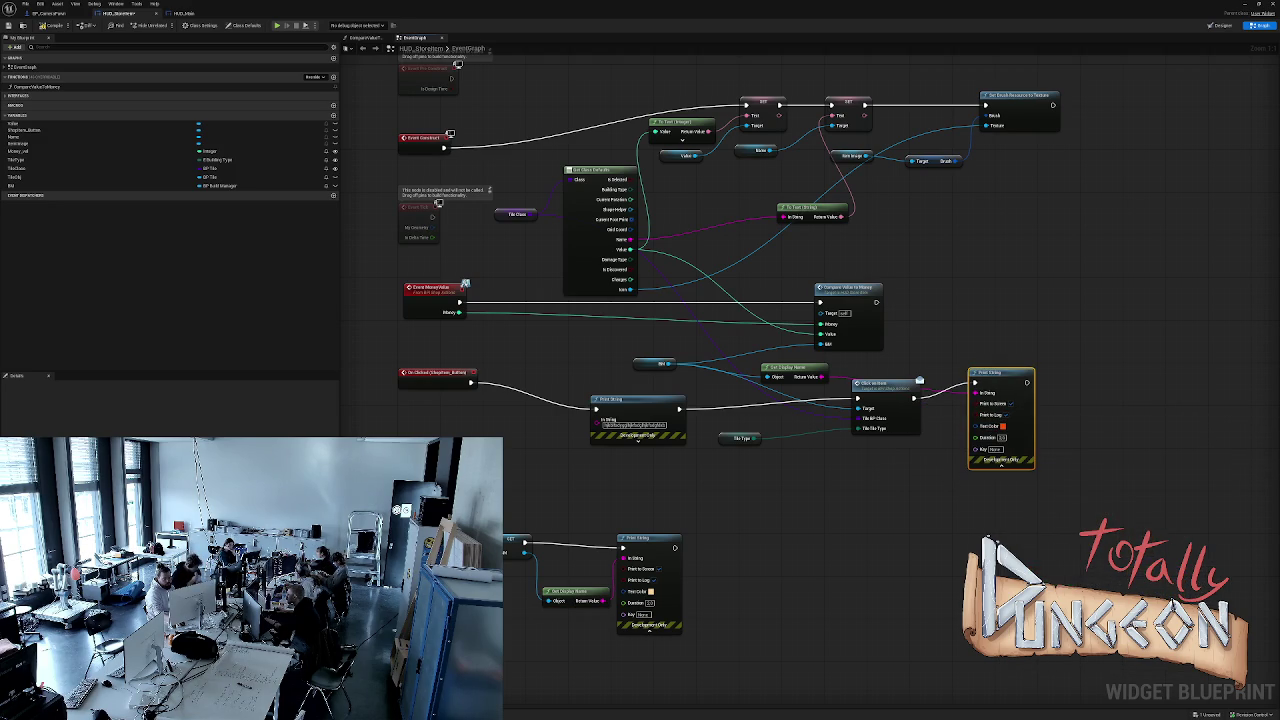
left_click_drag(870, 384, 862, 415)
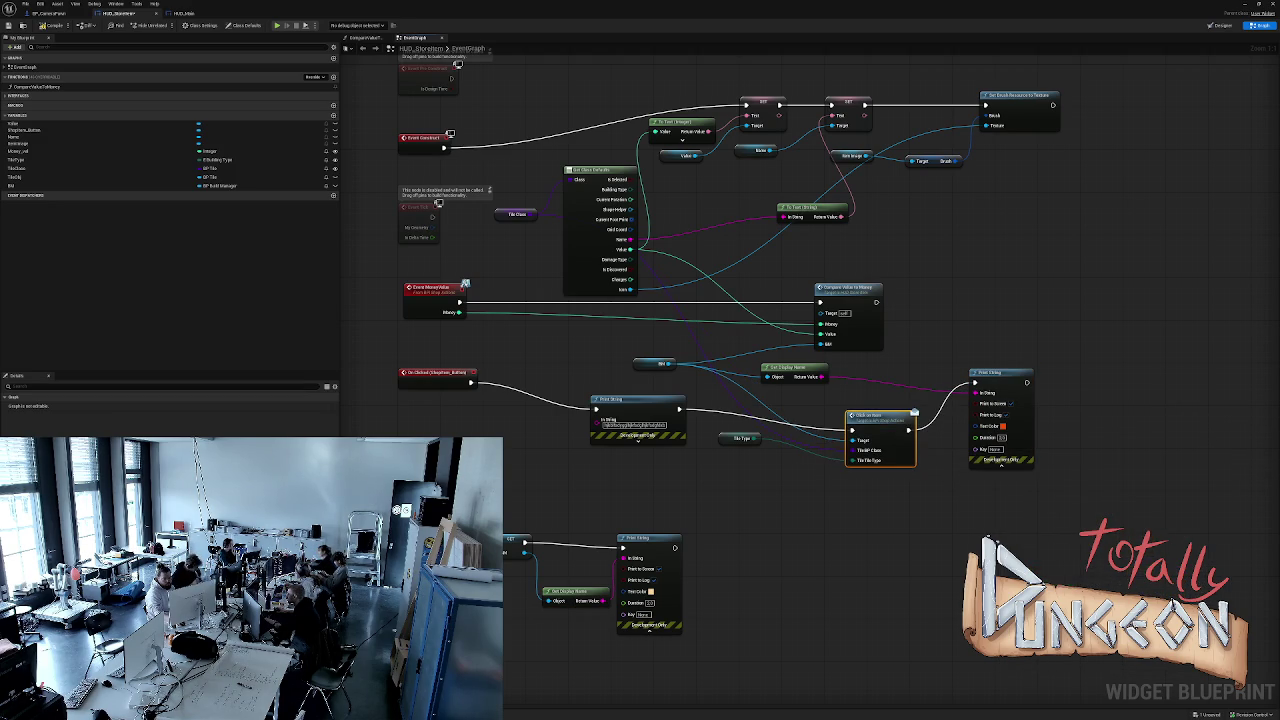
left_click(640, 362)
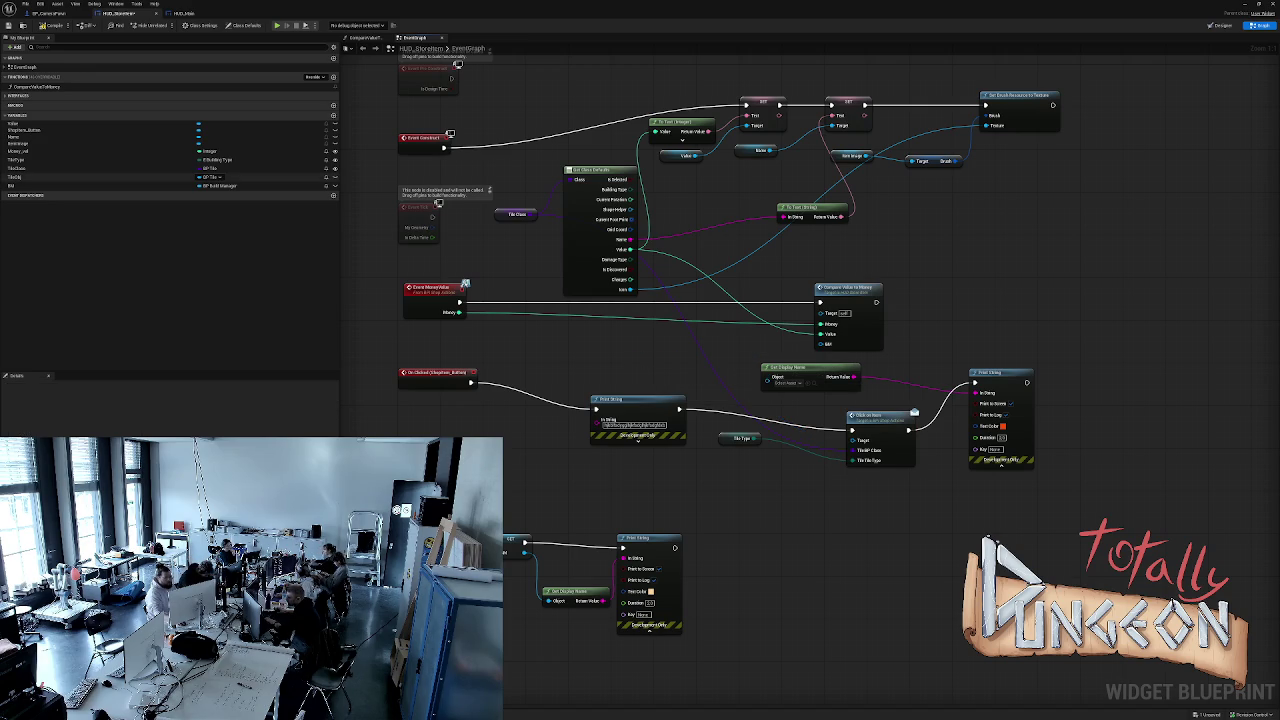
mouse_move(524, 550)
left_mouse_down()
mouse_move(814, 490)
mouse_move(870, 452)
left_mouse_up()
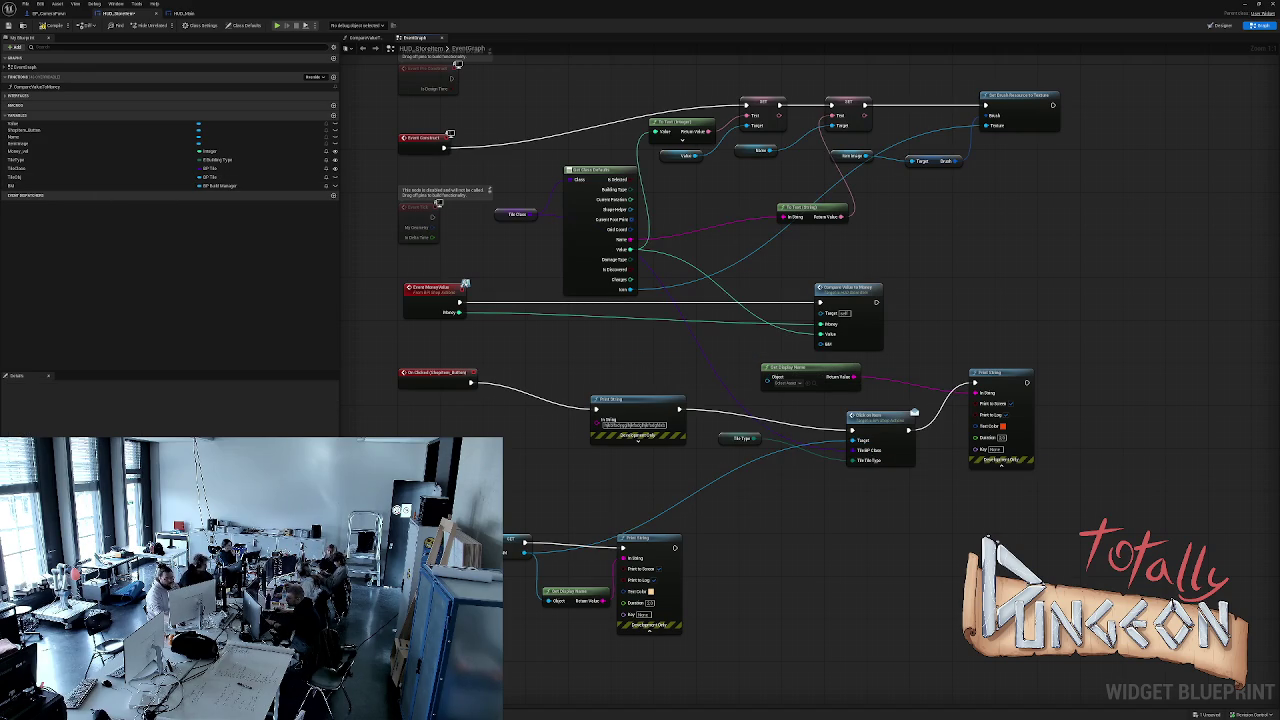
mouse_move(524, 550)
left_mouse_down()
mouse_move(663, 491)
mouse_move(820, 310)
mouse_move(837, 354)
left_mouse_up()
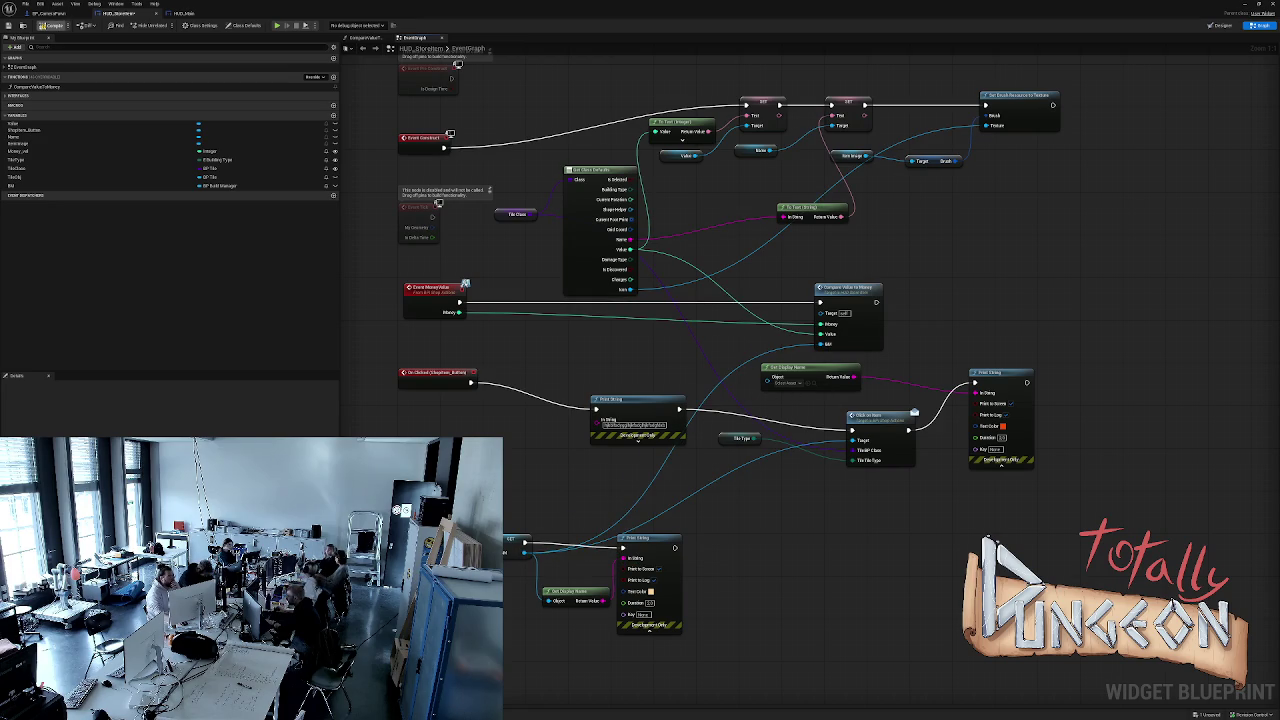
key("alt+p")
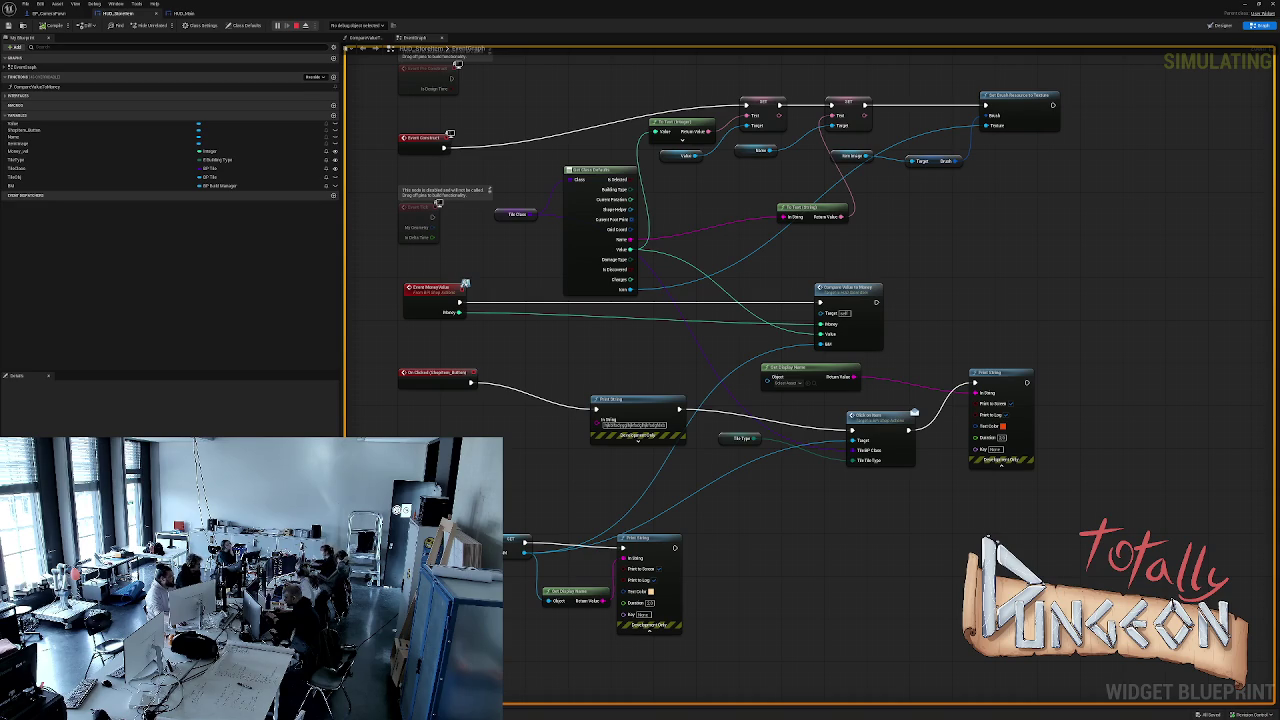
Connect the set Build Manager to Get Display Name's Object, play-test, and switch to HUD_Main.
key("Escape")
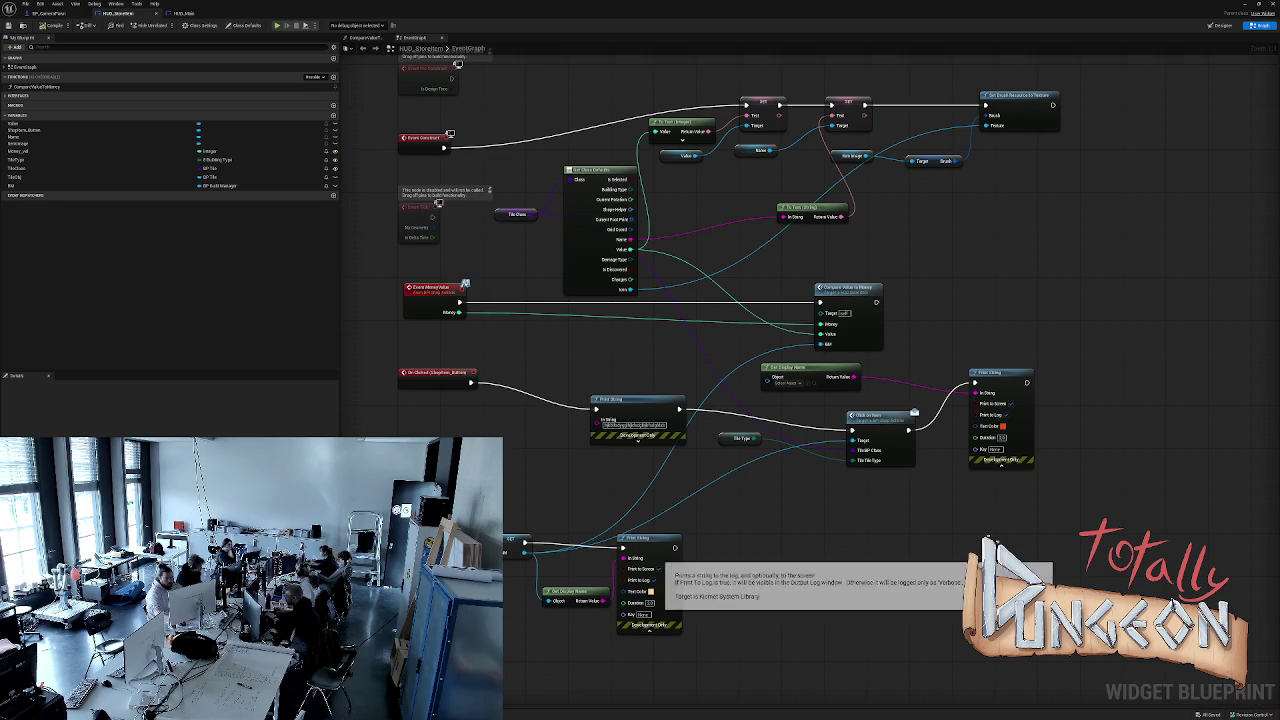
mouse_move(524, 548)
left_mouse_down()
mouse_move(670, 524)
mouse_move(782, 398)
left_mouse_up()
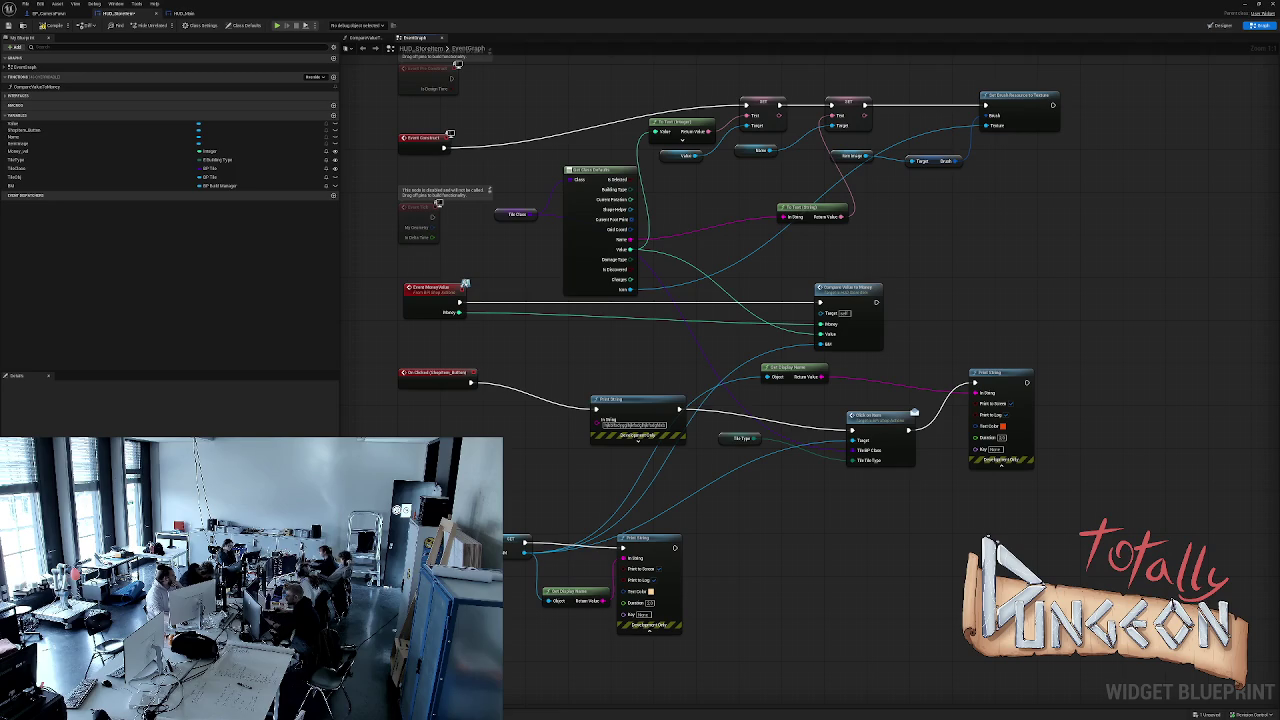
key("alt+s")
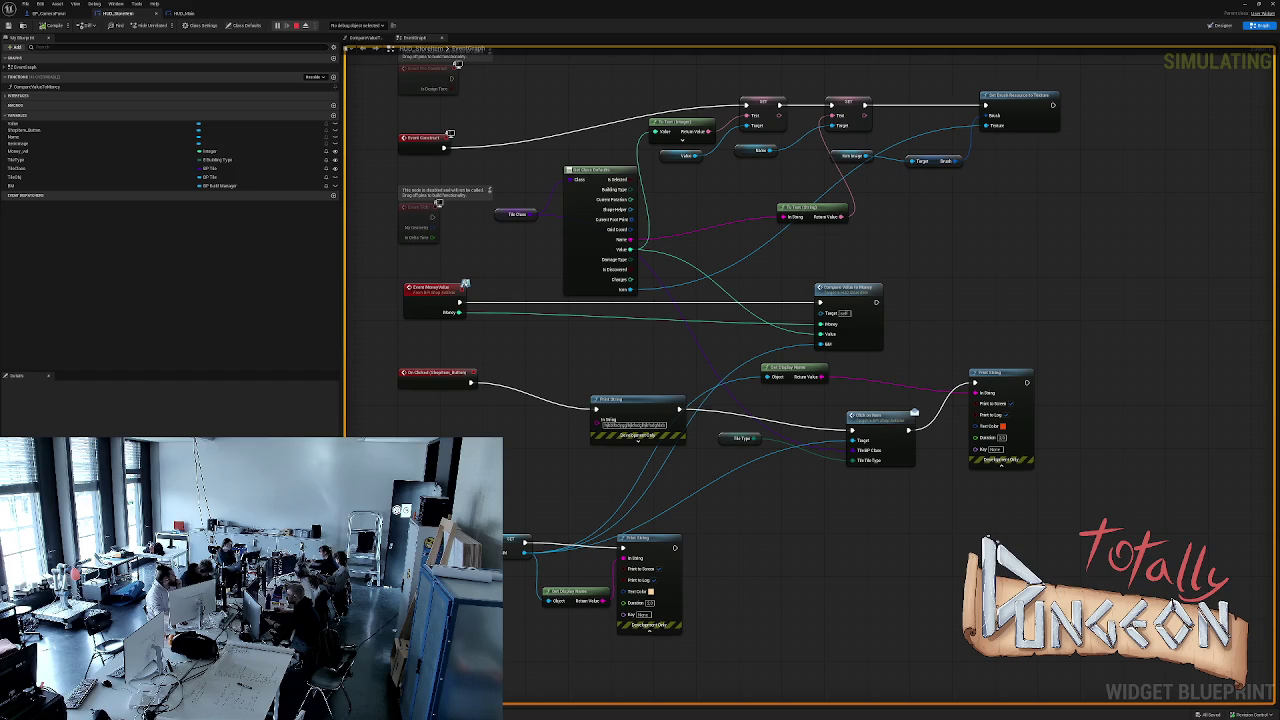
key("Escape")
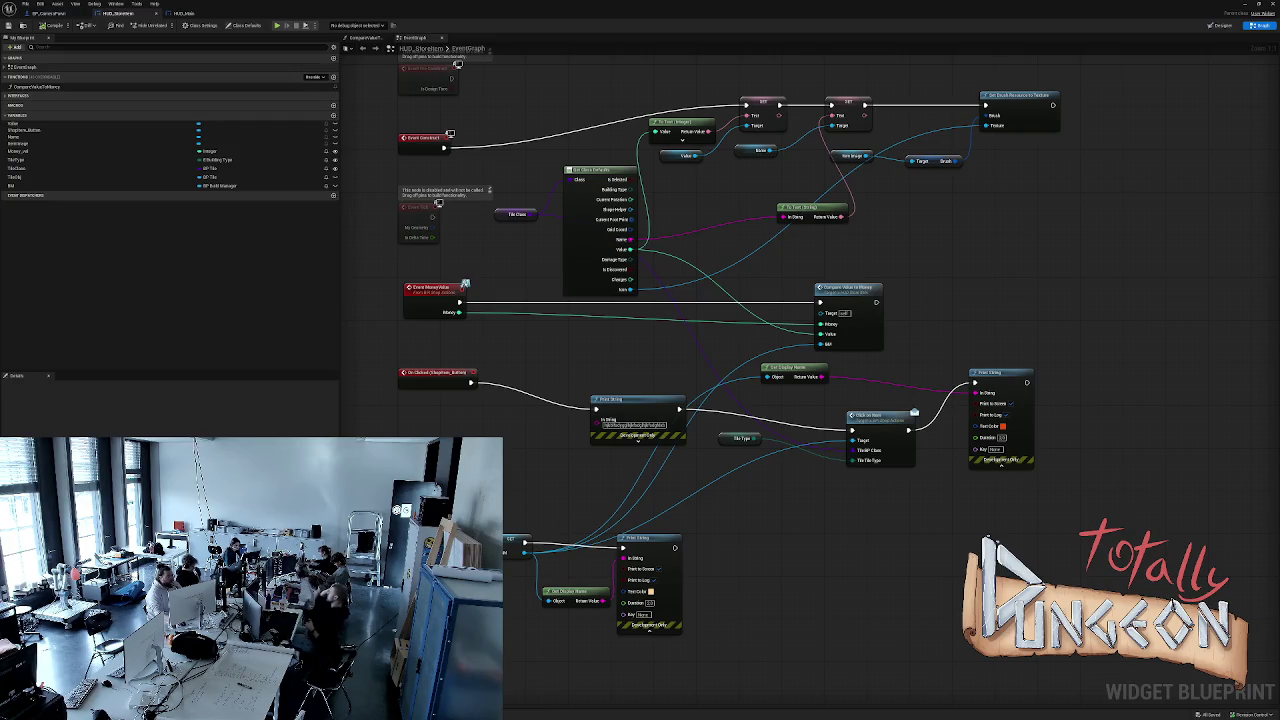
left_click(184, 13)
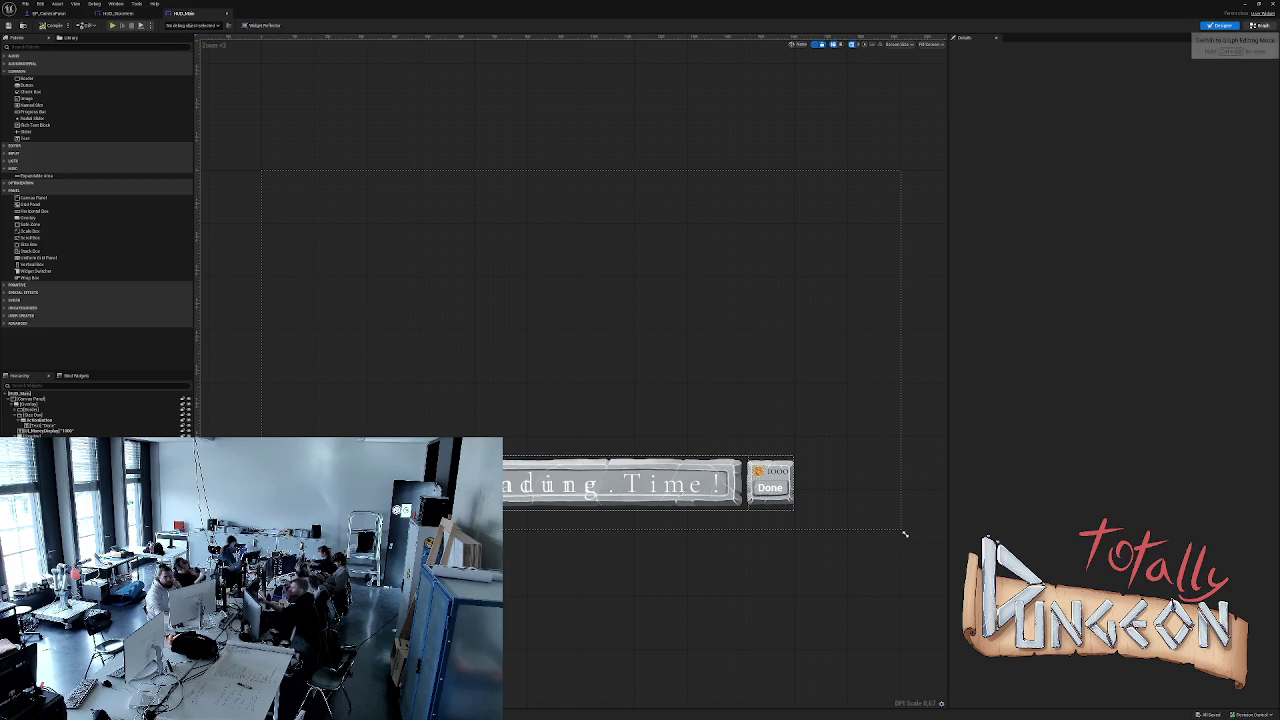
Delete the lower Build Manager loop from GenerateShopOptions in HUD_Main's graph and compile.
left_click(1262, 25)
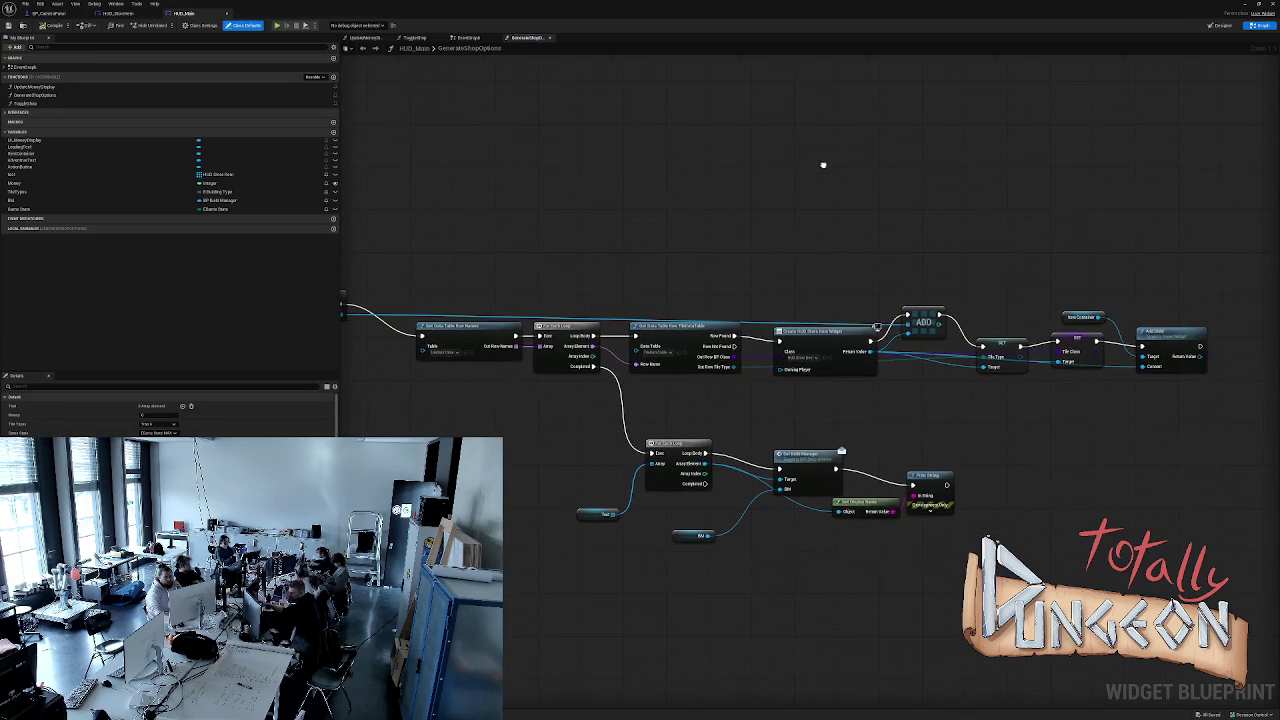
left_click_drag(540, 440, 958, 596)
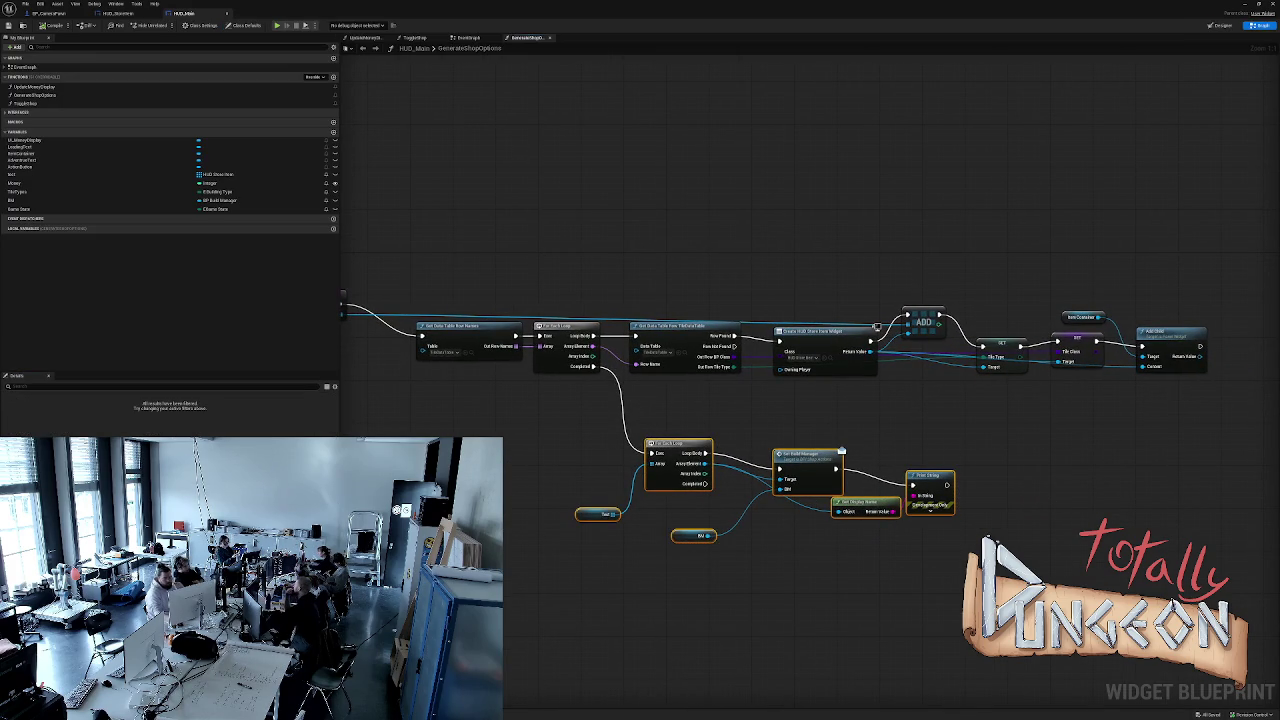
key("Delete")
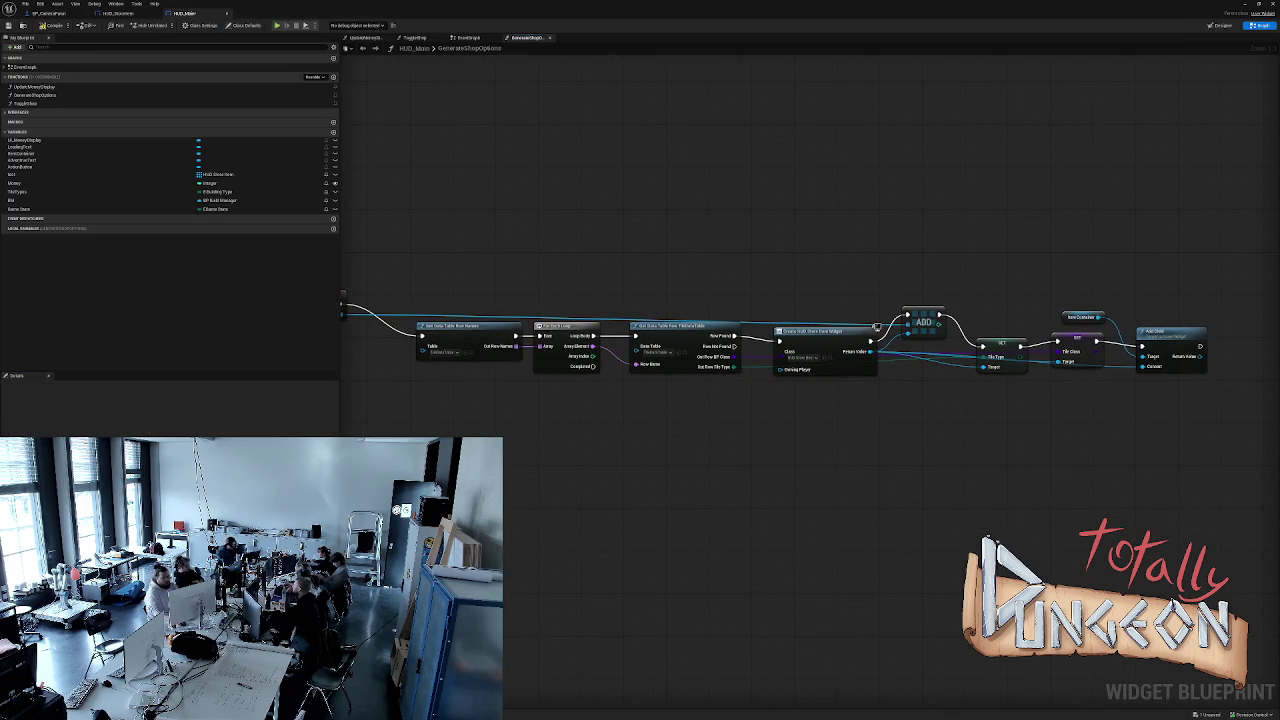
left_click_drag(461, 170, 576, 178)
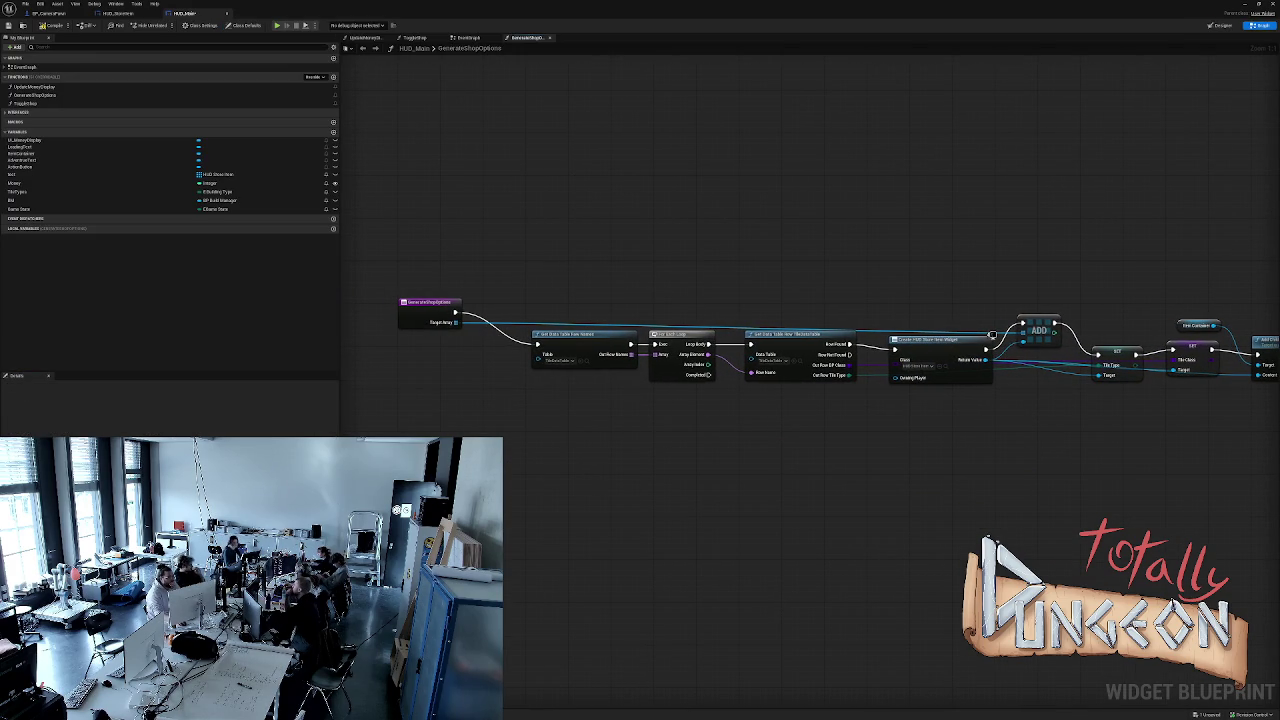
left_click(50, 25)
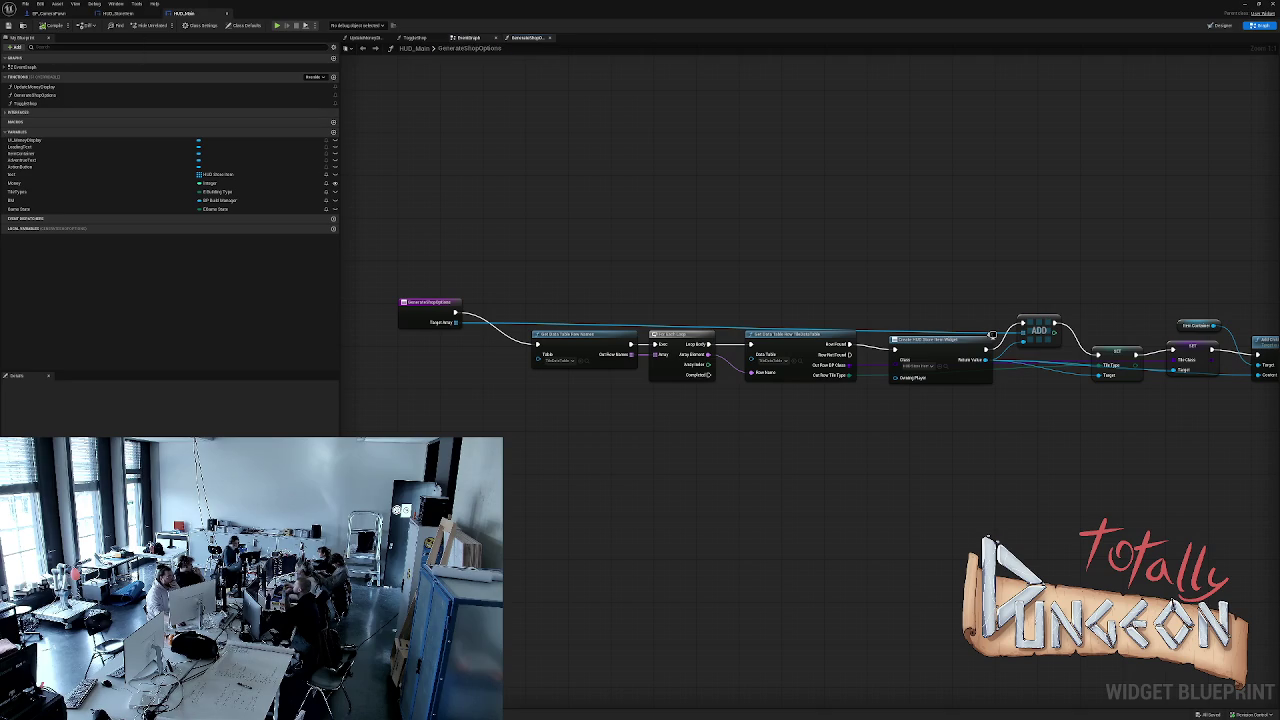
left_click(414, 37)
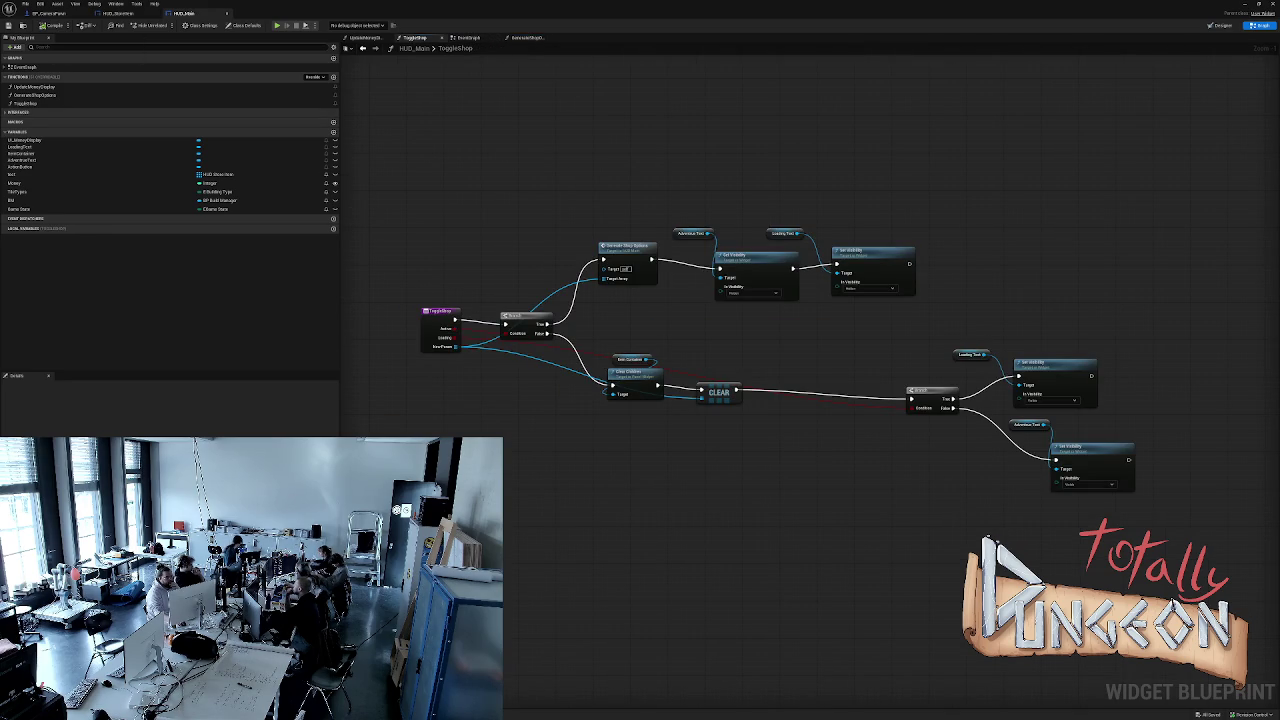
Paste the Build Manager loop into ToggleShop after Set Visibility, compile and save, then play-test.
key("ctrl+v")
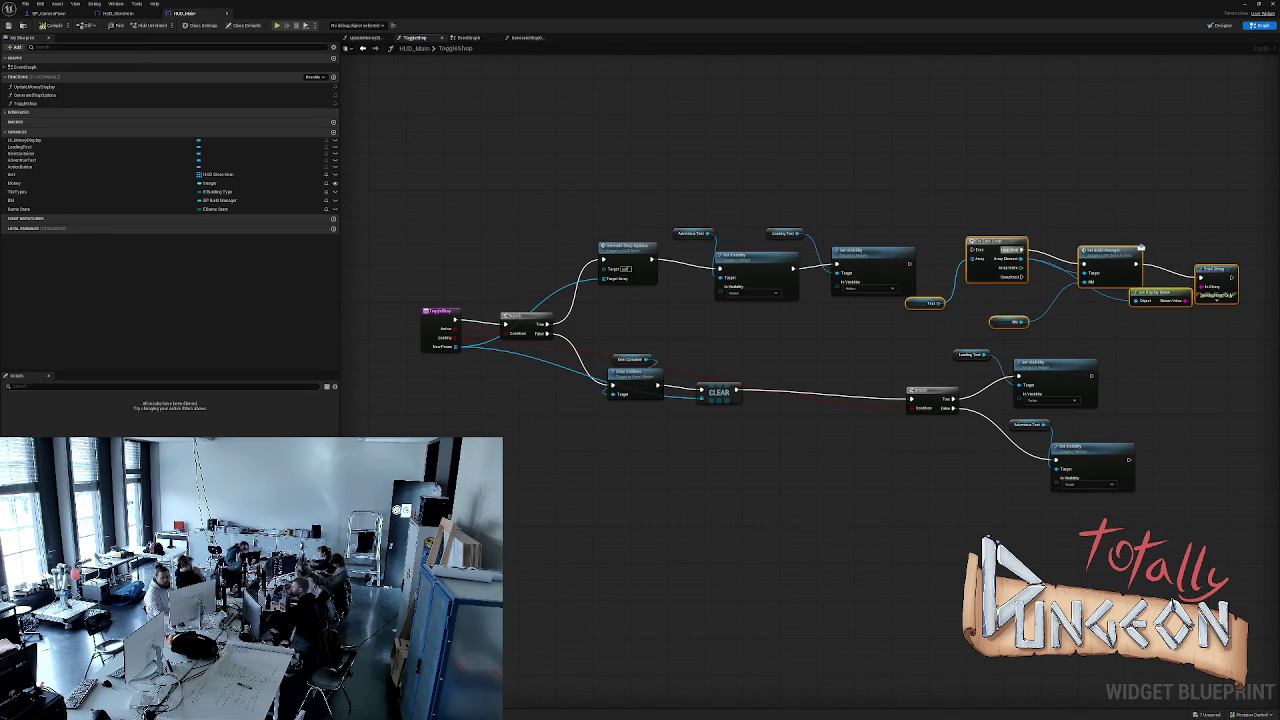
mouse_move(910, 263)
left_mouse_down()
mouse_move(985, 290)
mouse_move(972, 250)
left_mouse_up()
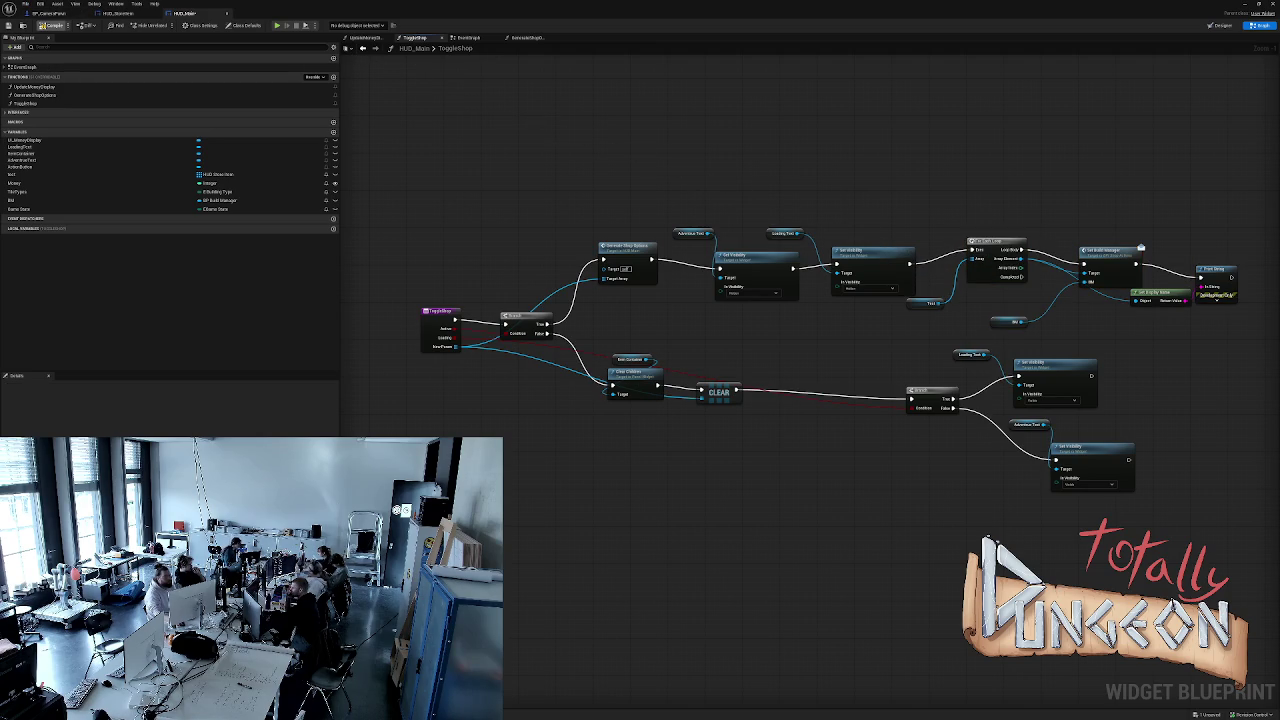
left_click(52, 25)
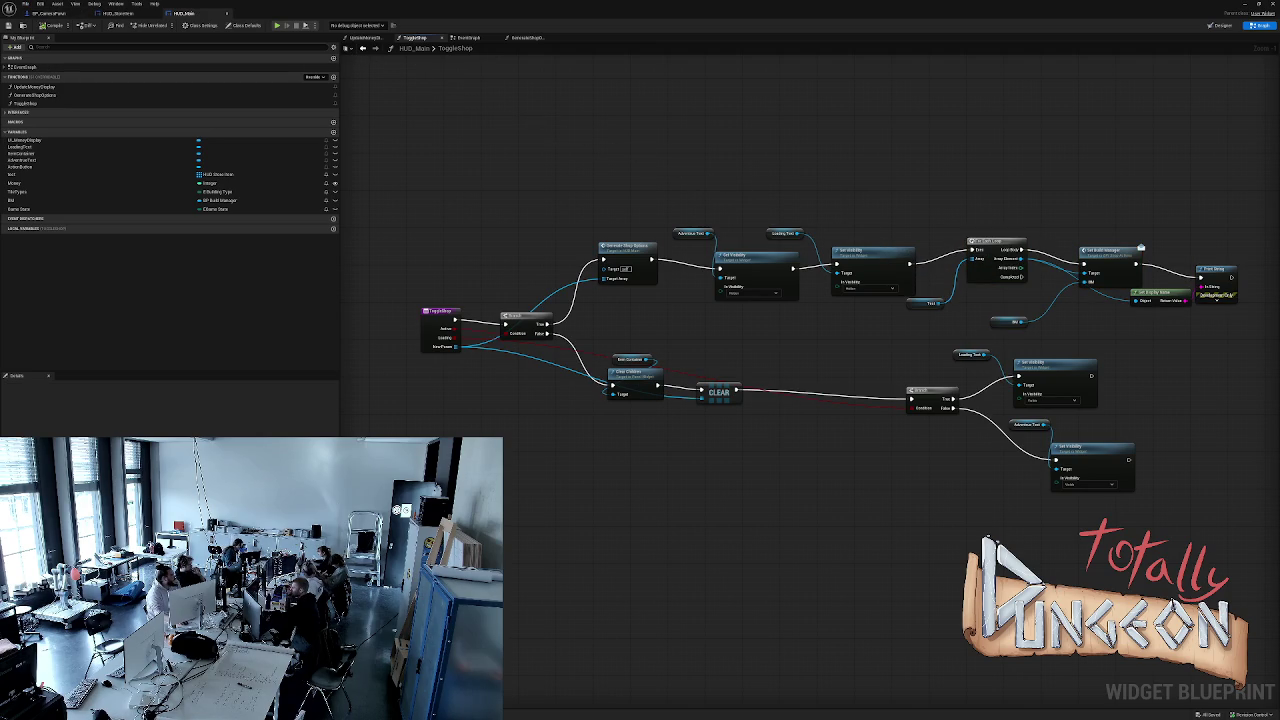
key("alt+p")
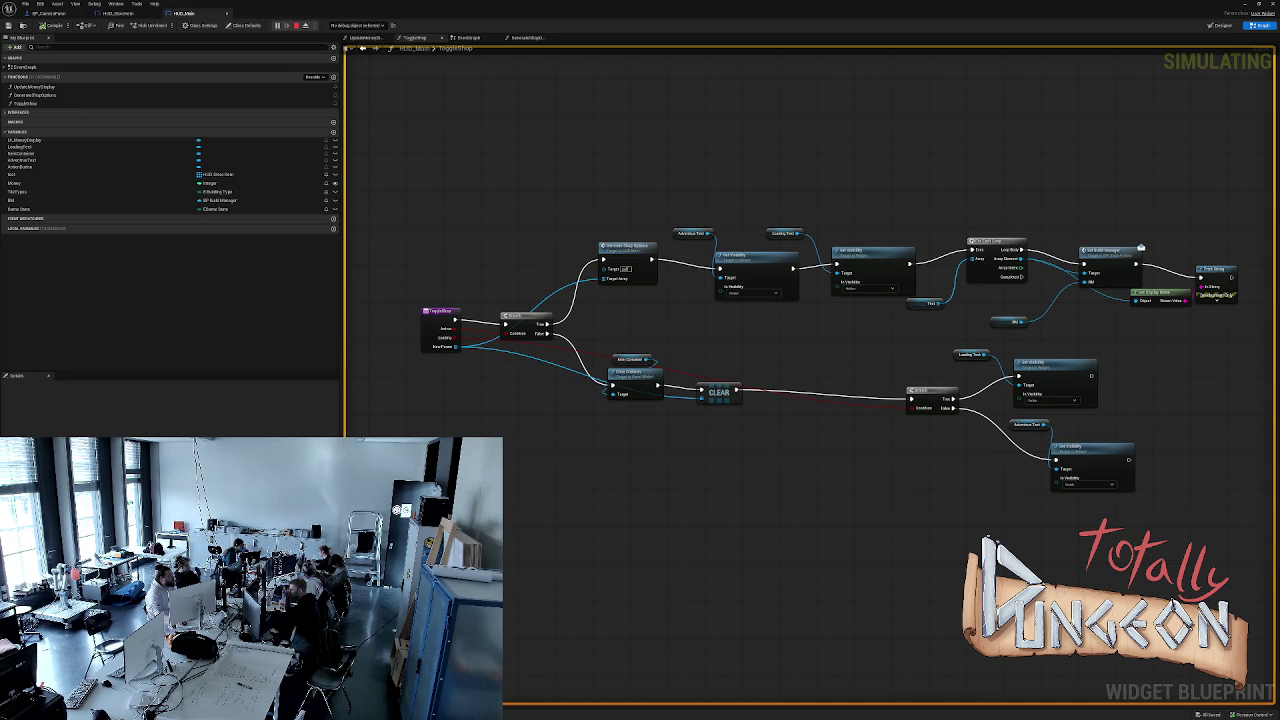
key("Escape")
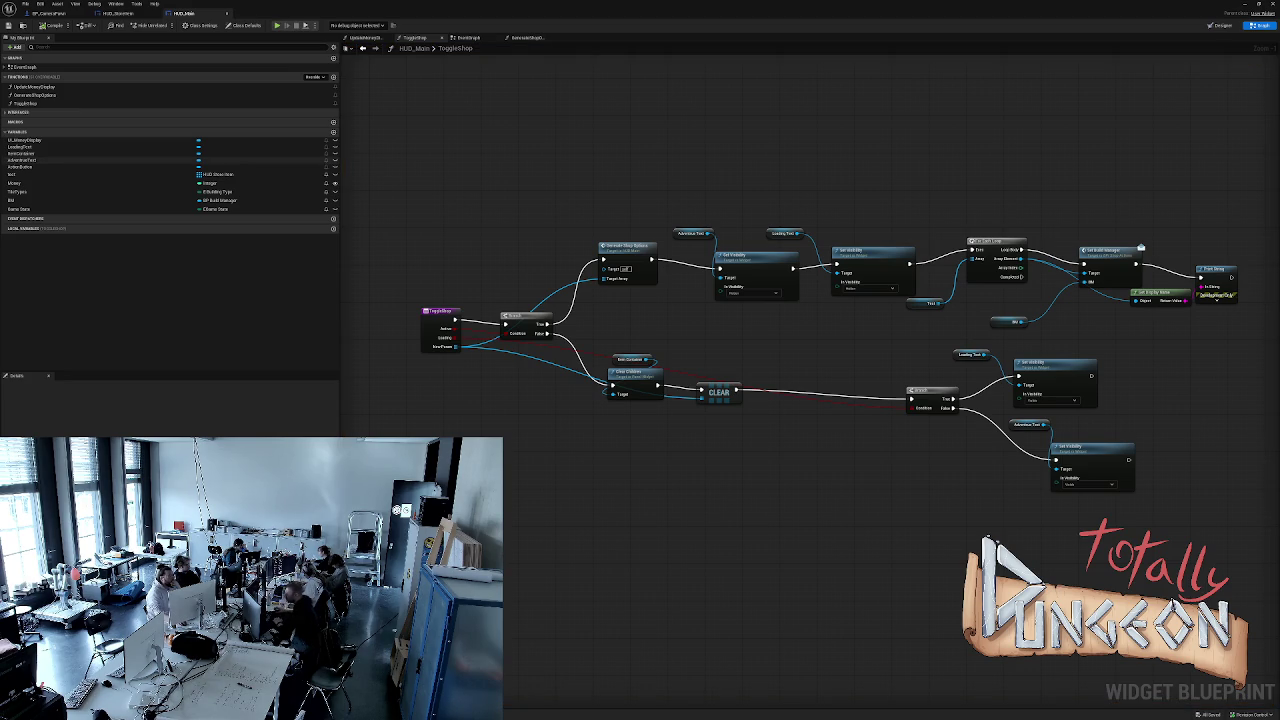
left_click(118, 13)
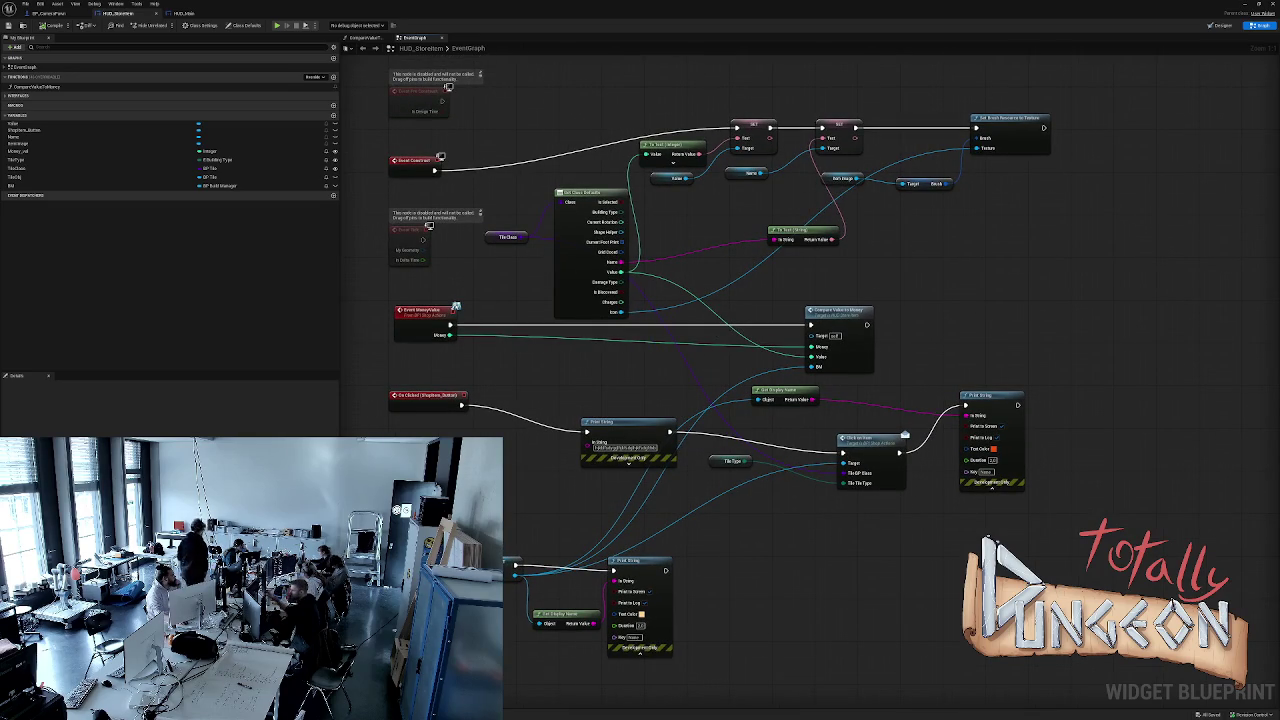
key("alt+s")
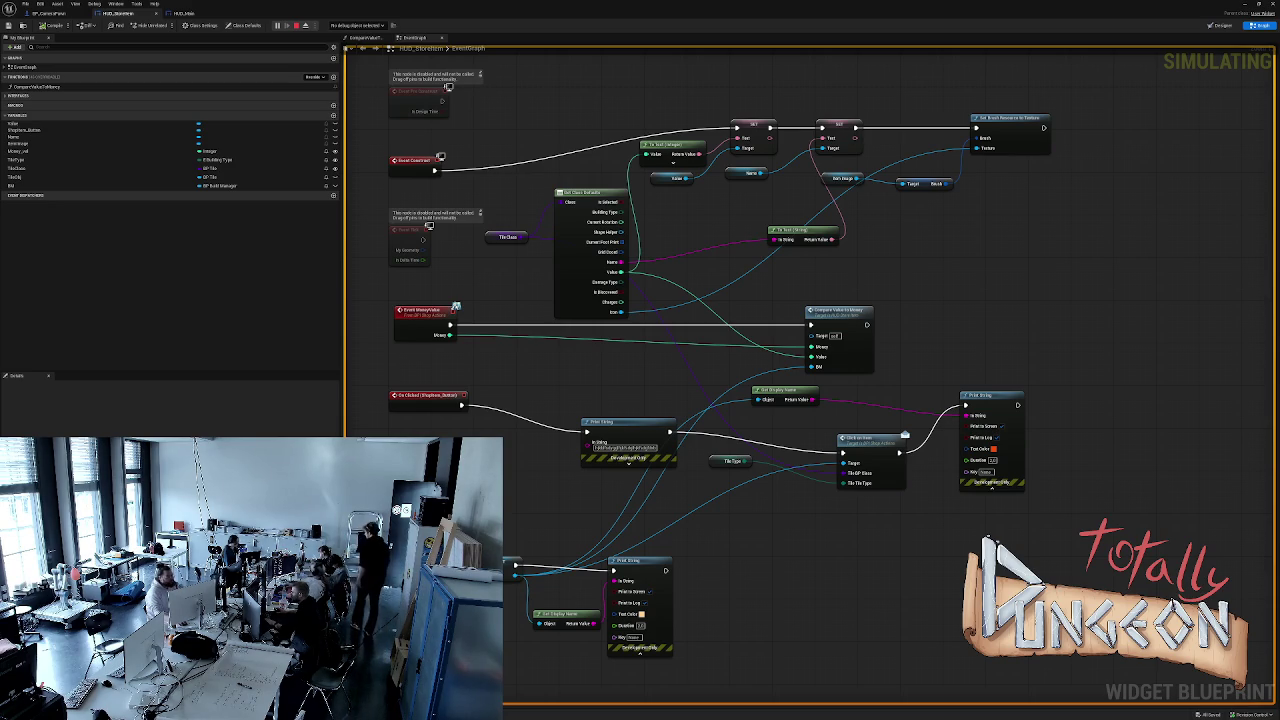
key("Escape")
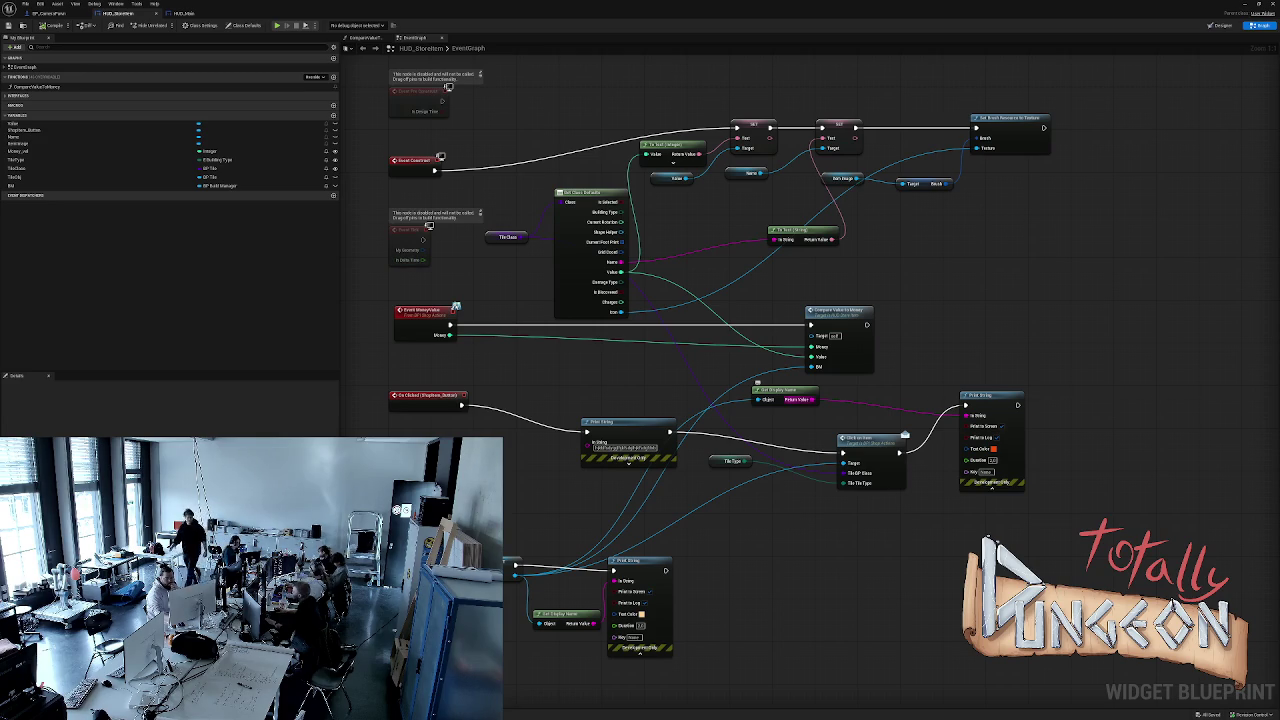
Delete the old Print String, wire On Clicked into the remaining Print String before Click on Item, and play-test.
mouse_move(790, 390)
left_mouse_down()
mouse_move(838, 567)
mouse_move(856, 562)
left_mouse_up()
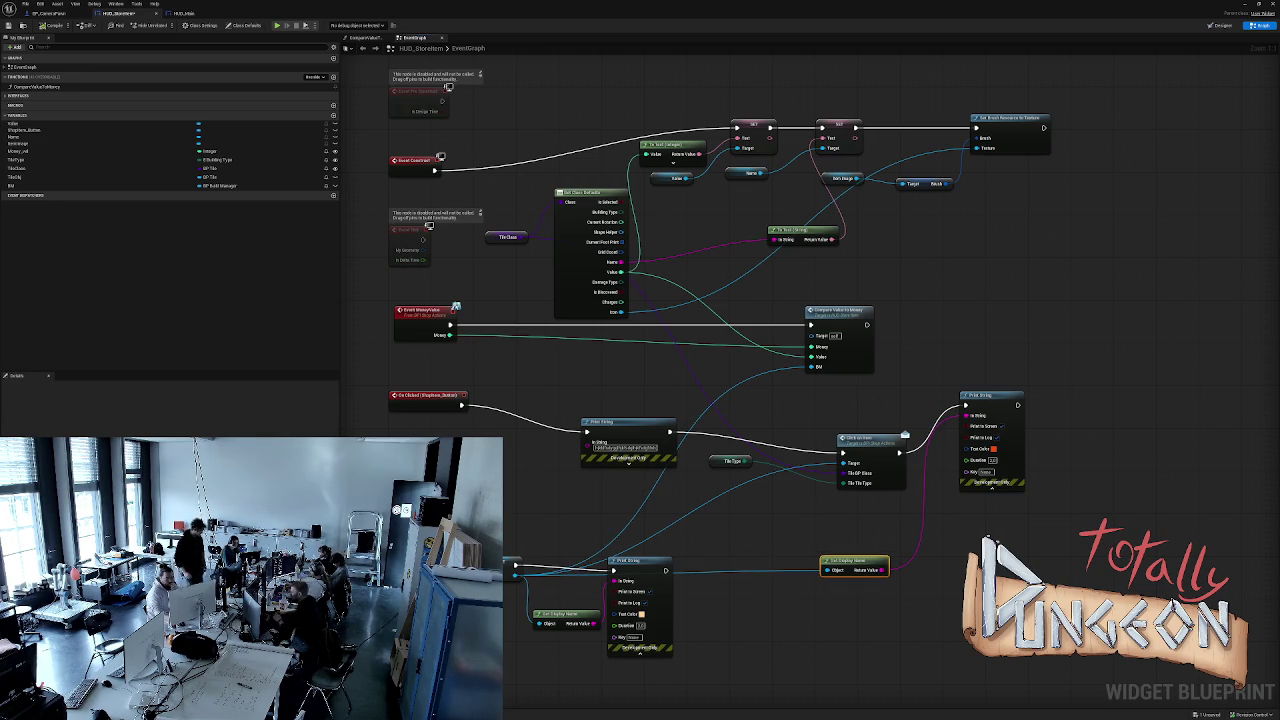
left_click(587, 420)
key("Delete")
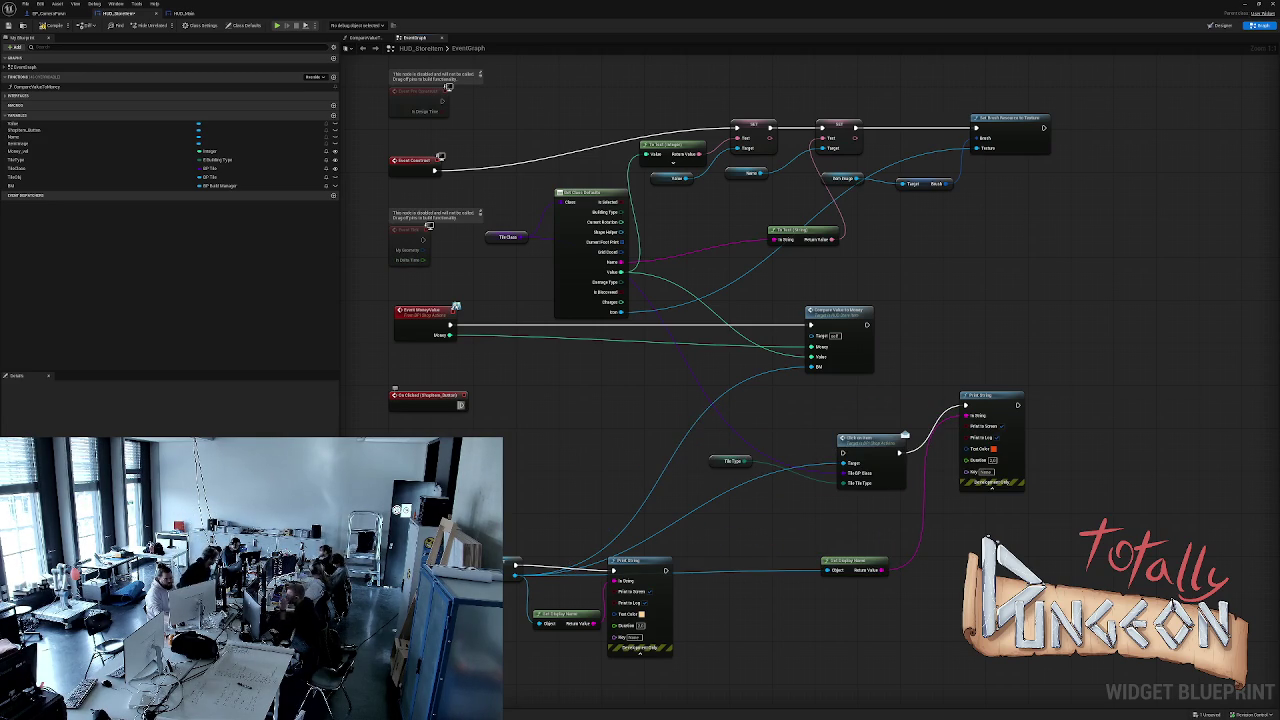
left_click_drag(462, 404, 843, 450)
key("Escape")
mouse_move(462, 404)
left_mouse_down()
mouse_move(970, 414)
mouse_move(506, 375)
mouse_move(597, 383)
mouse_move(842, 452)
left_mouse_up()
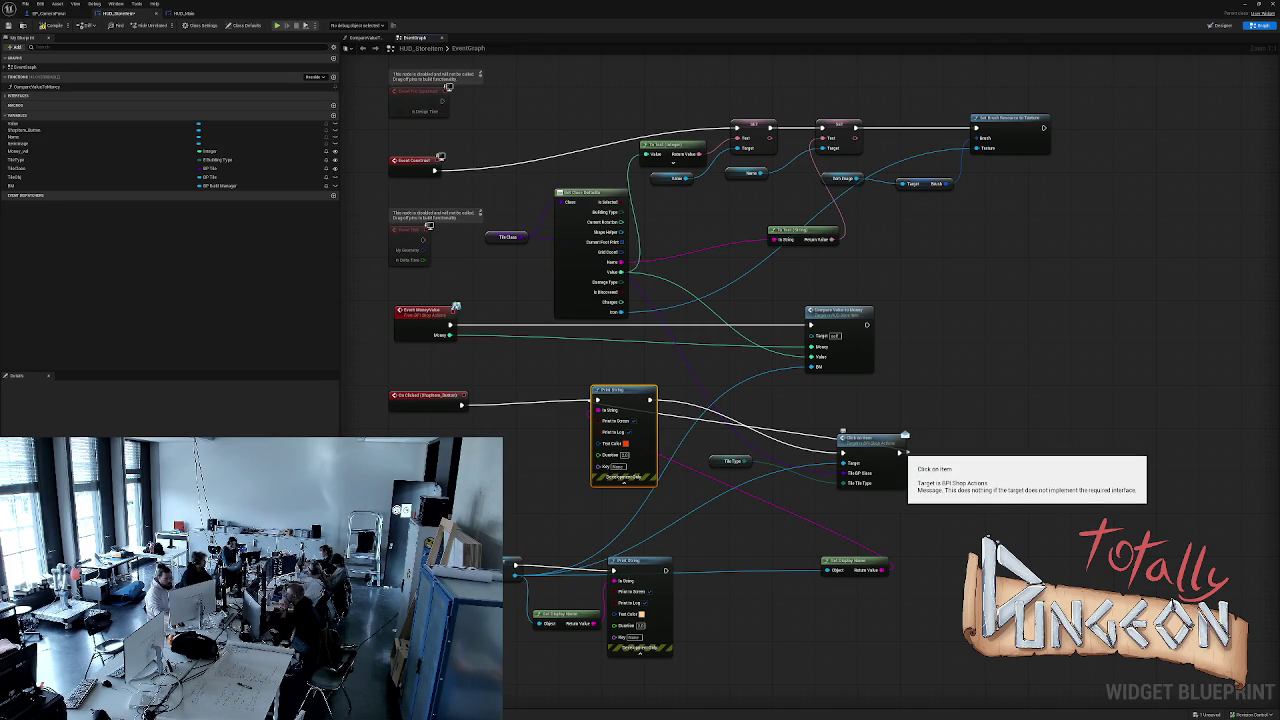
left_click(898, 452)
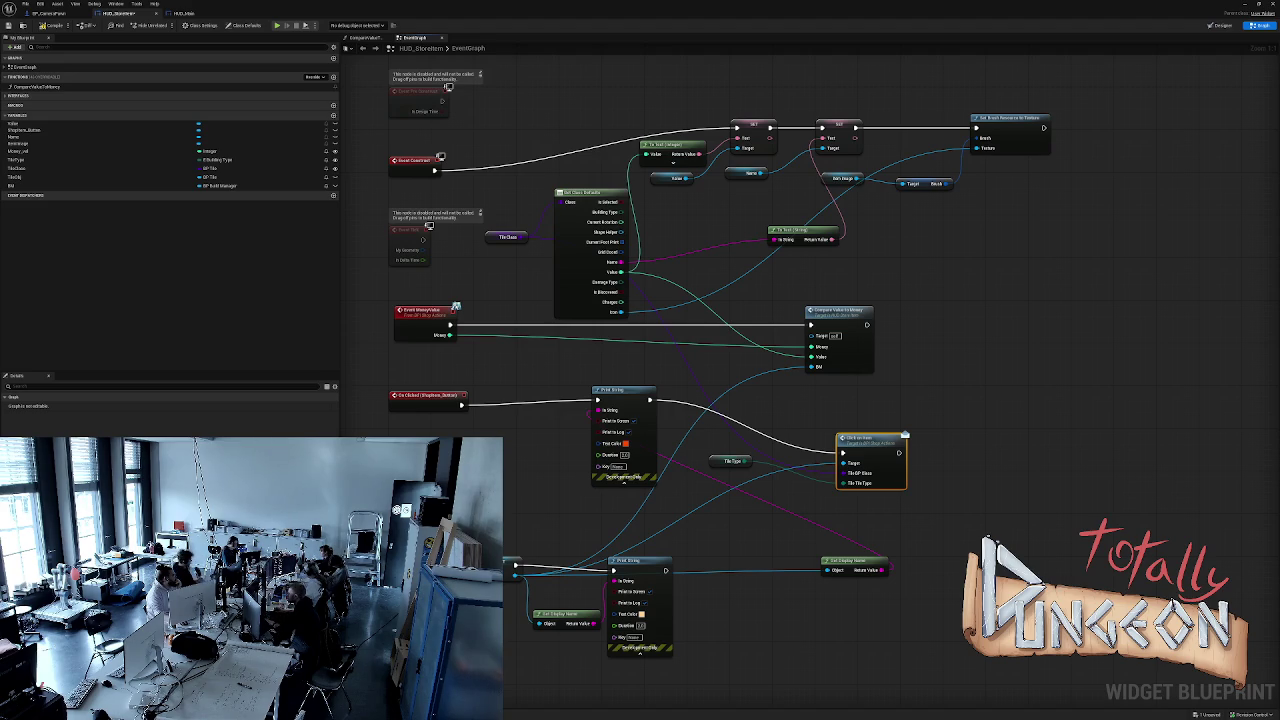
key("alt+p")
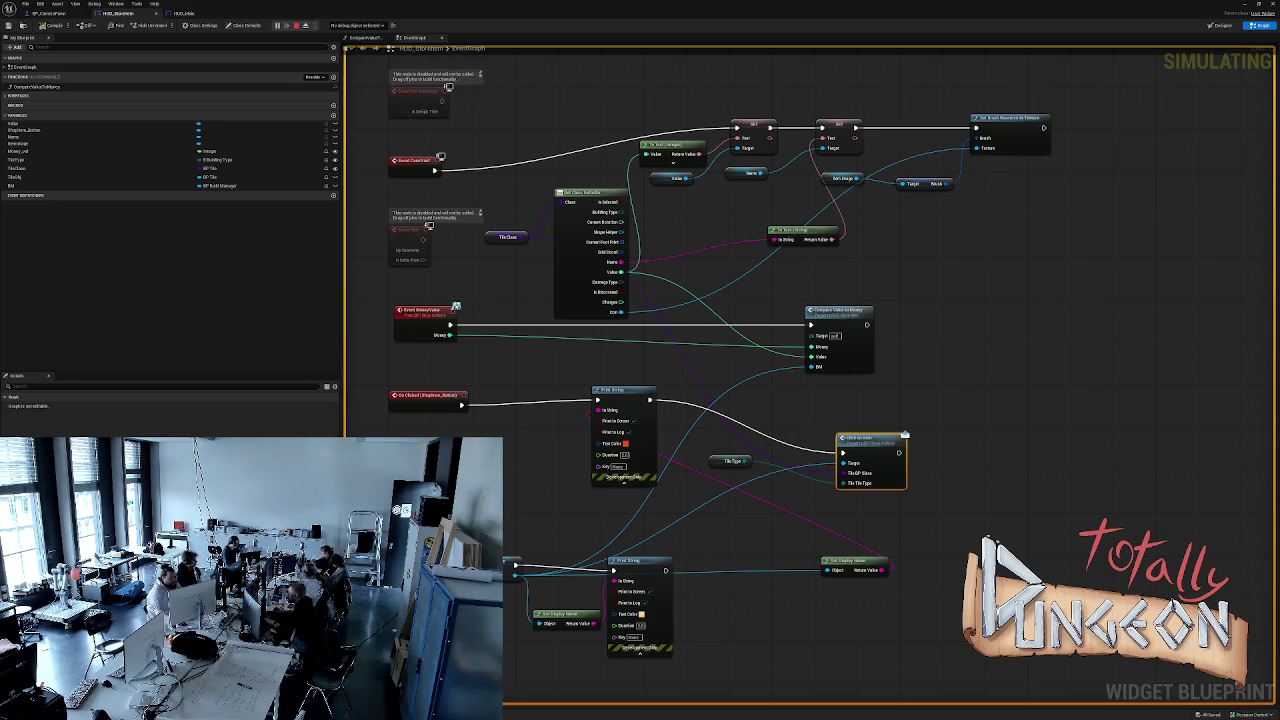
Stop the play session and shift the lower SET, Print String and Get Display Name nodes.
key("Escape")
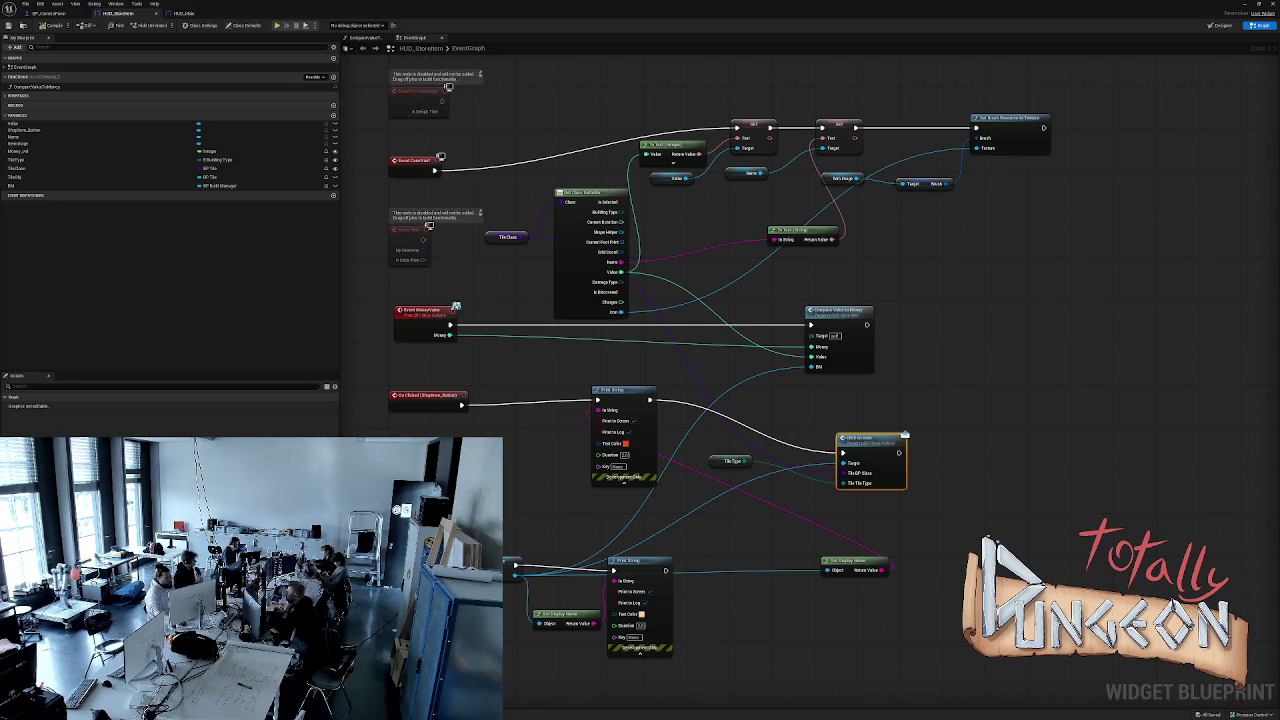
left_click_drag(690, 665, 525, 600)
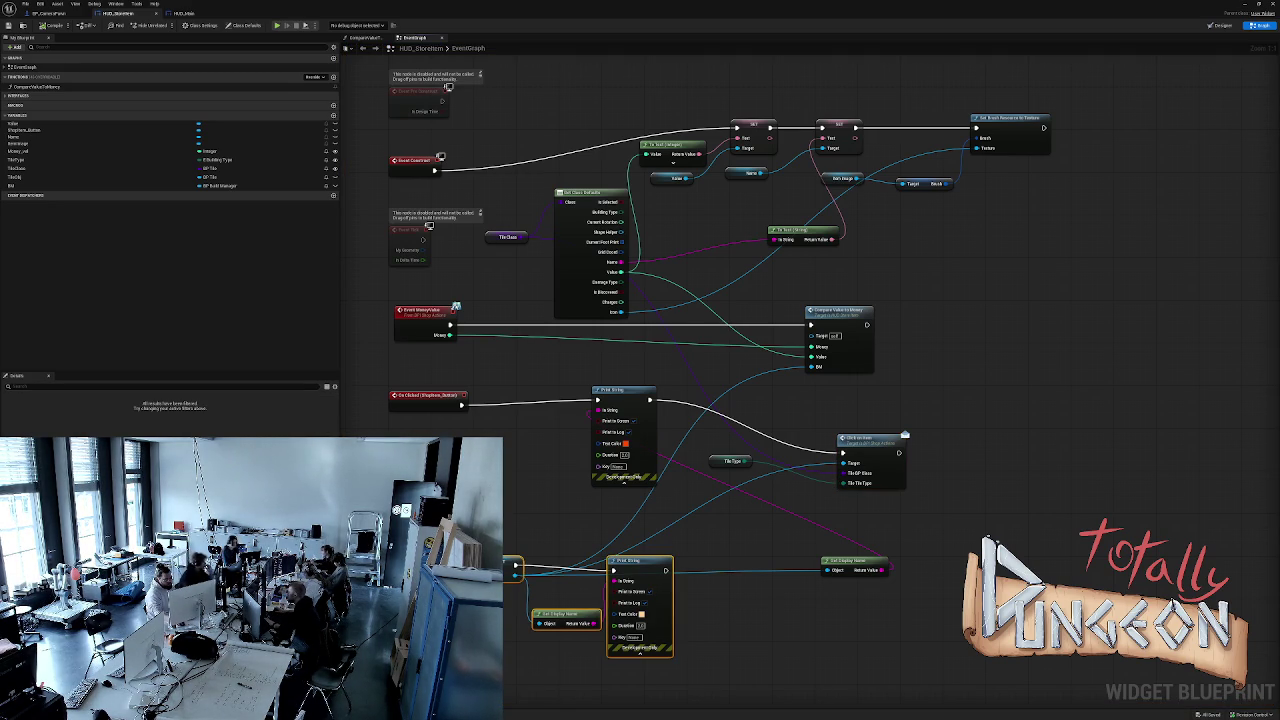
left_click_drag(640, 561, 662, 561)
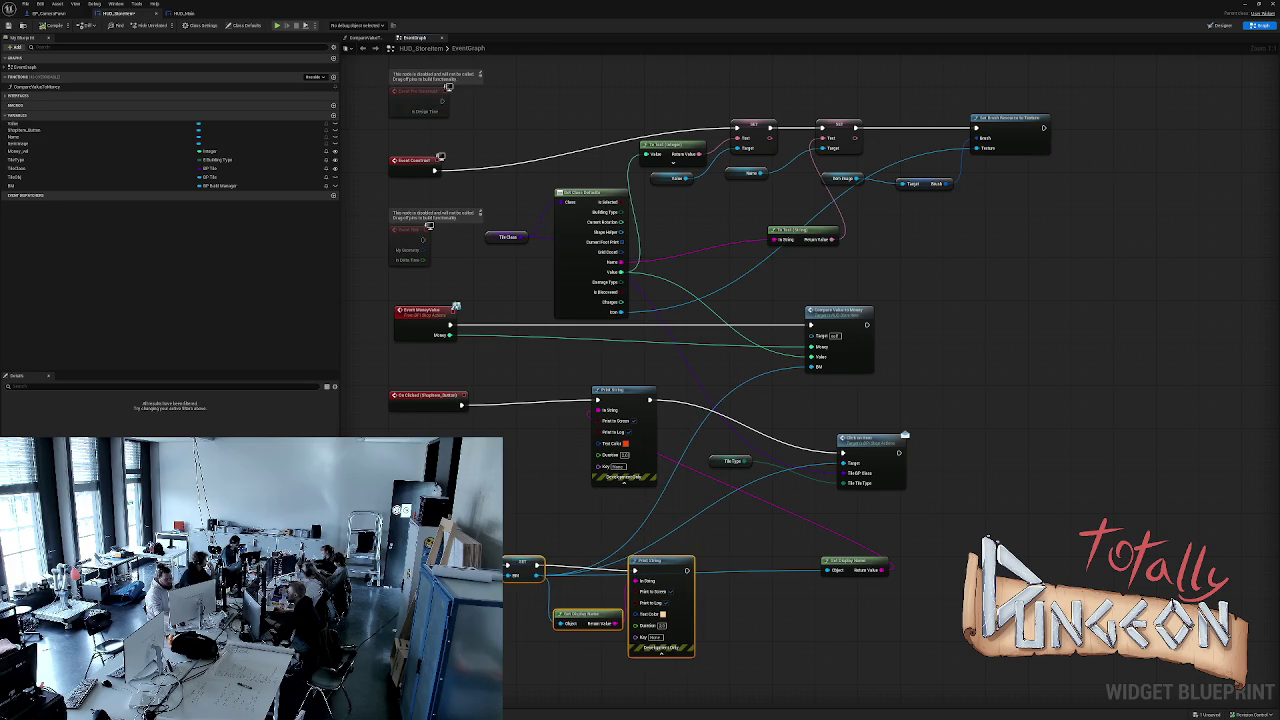
left_click(580, 690)
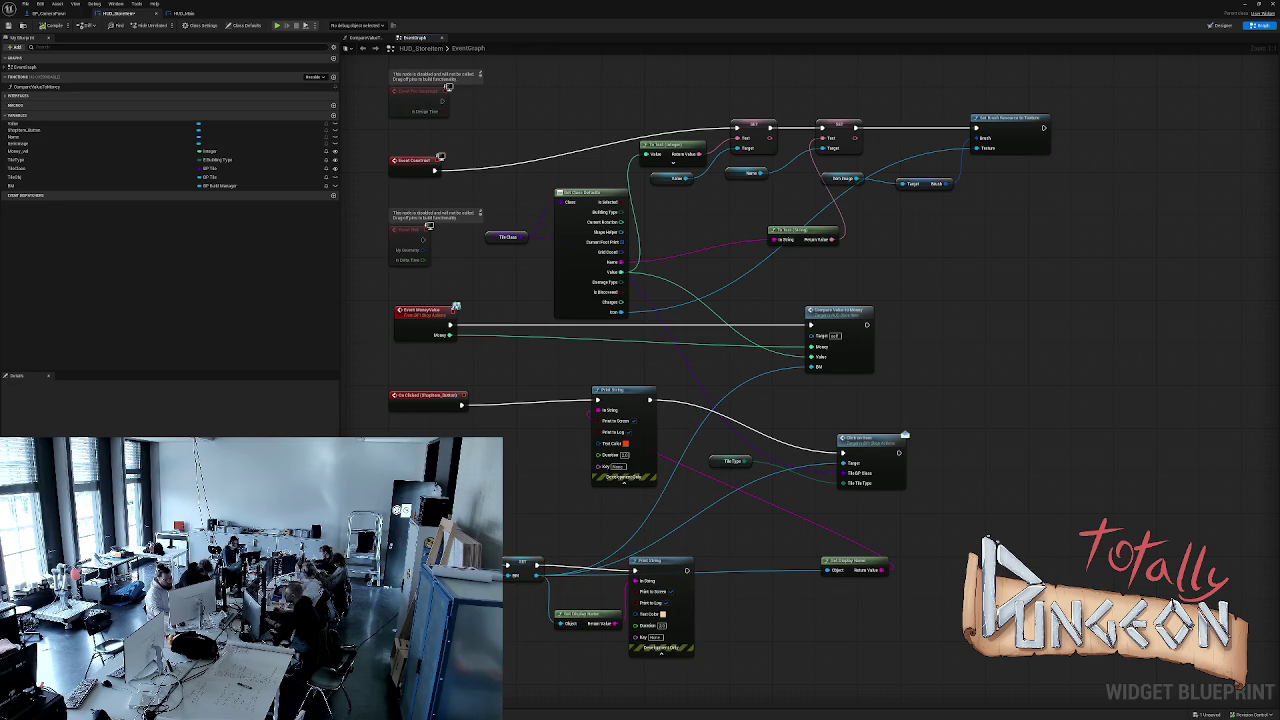
left_click_drag(537, 576, 550, 589)
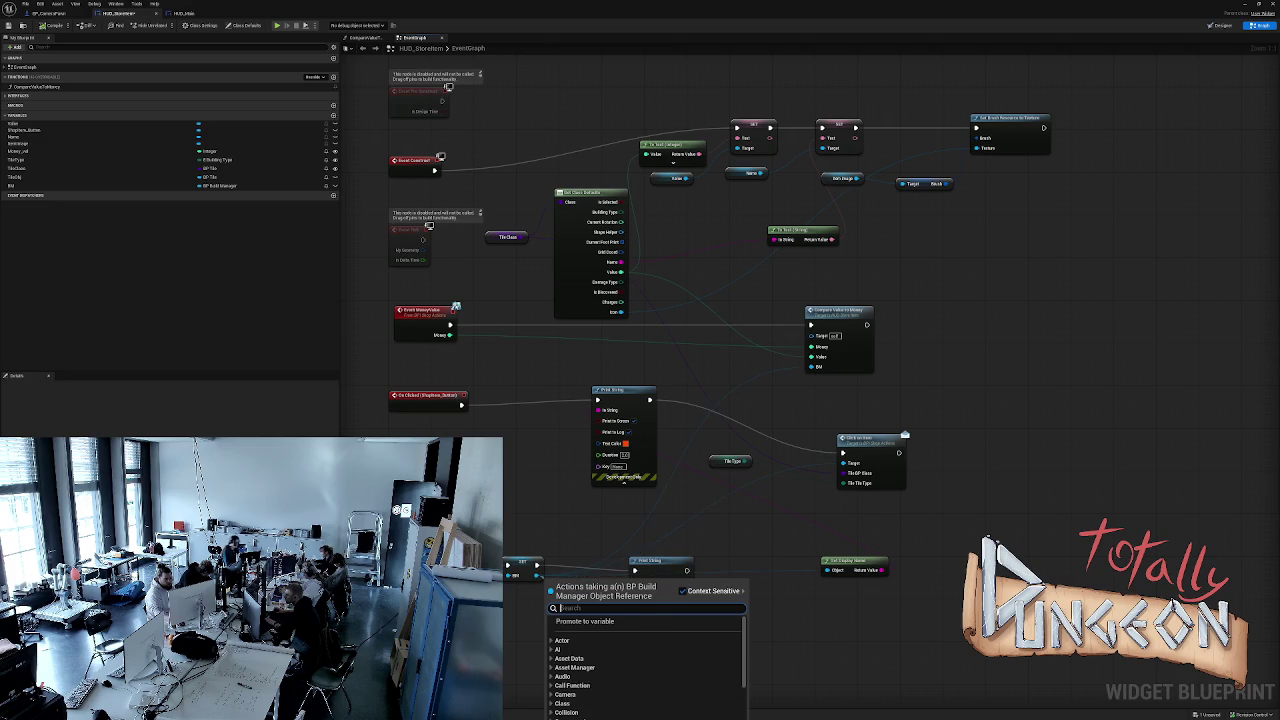
key("Escape")
left_click_drag(525, 564, 500, 548)
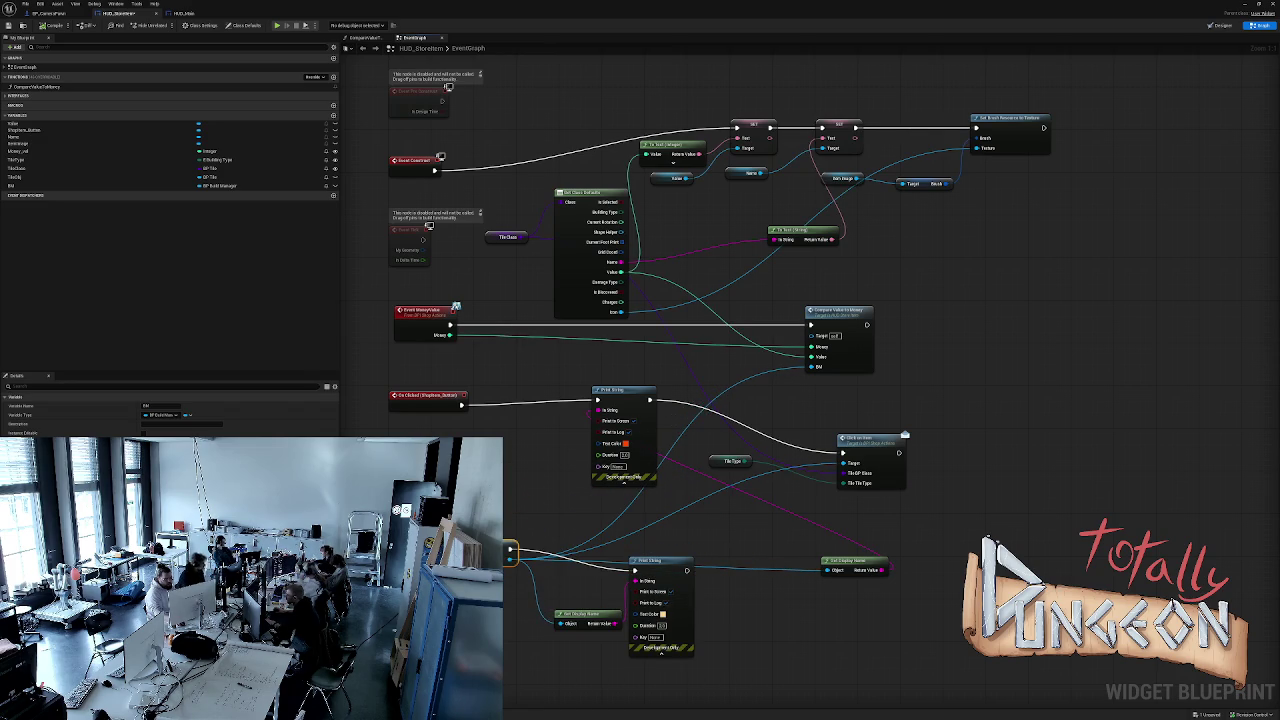
Delete the Print String under On Clicked, break the BM and Target links, and add a BM getter.
key("Delete")
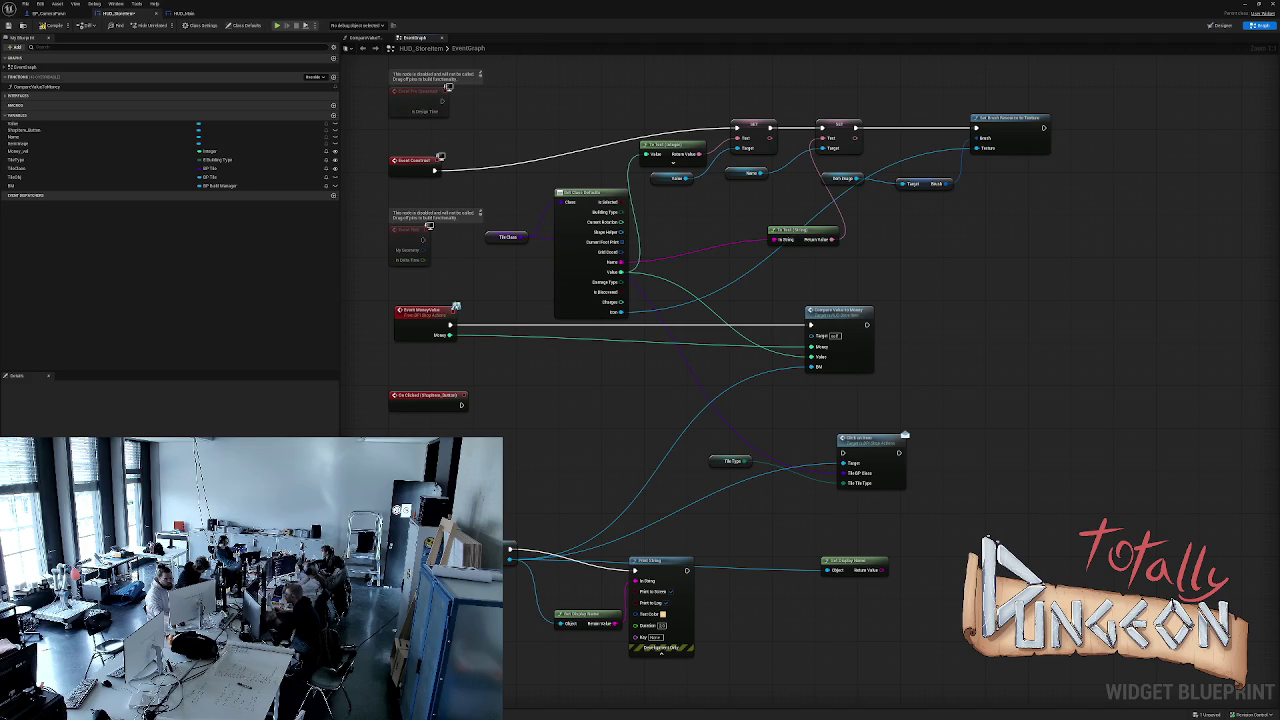
left_click(817, 366, "alt")
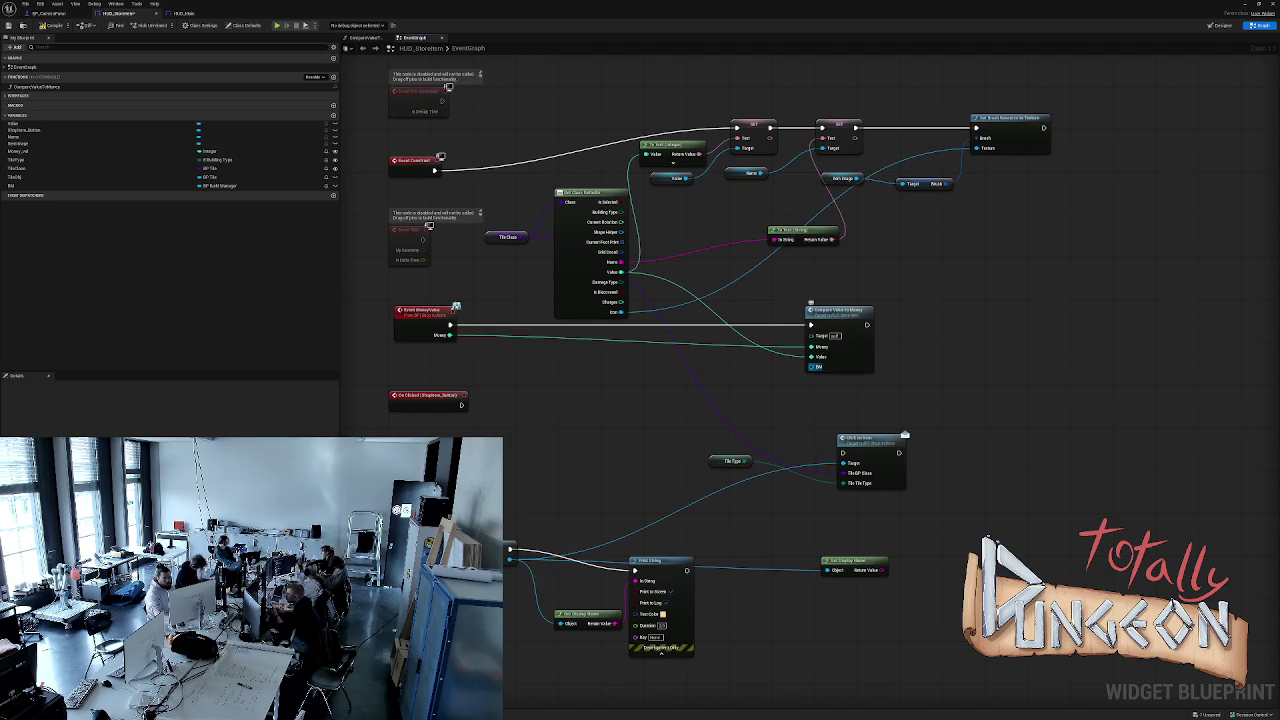
left_click(843, 463, "alt")
mouse_move(20, 186)
left_mouse_down()
mouse_move(566, 438)
mouse_move(536, 448)
mouse_move(591, 434)
left_mouse_up()
Add an Is Valid check on BM after On Clicked and feed BM into Click on Item's Target.
type("is va")
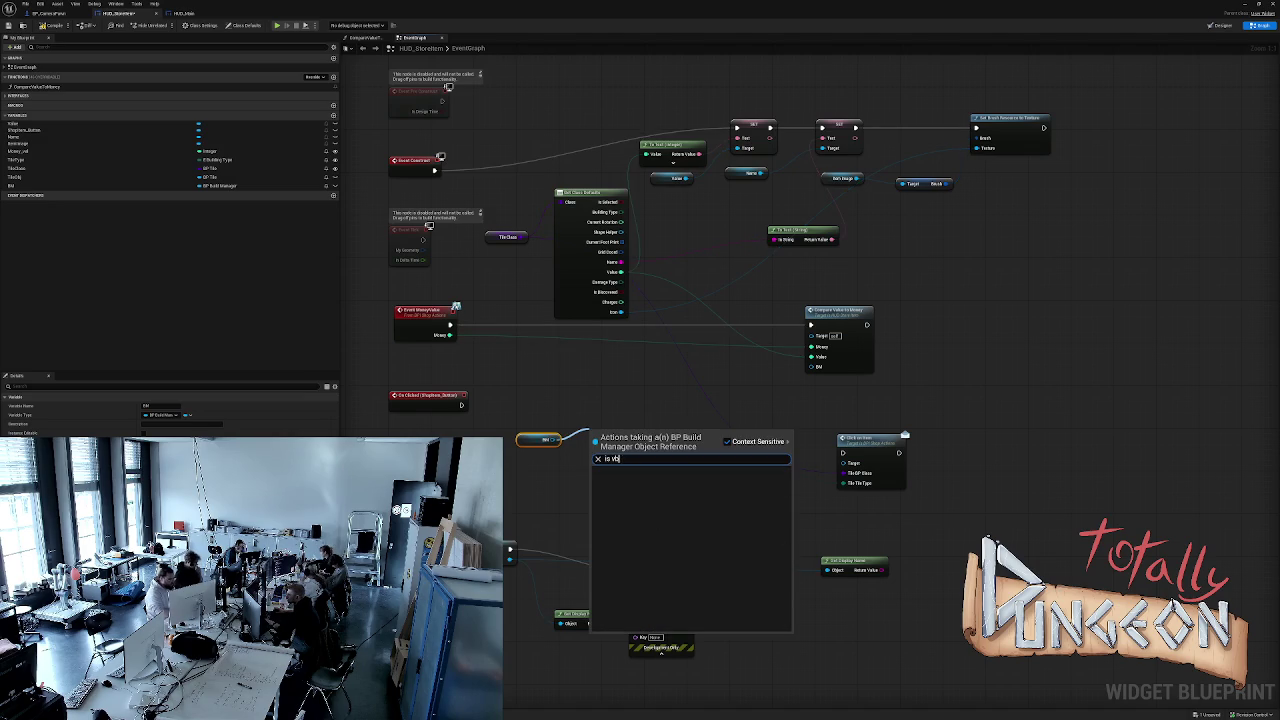
key("BackSpace")
type("a")
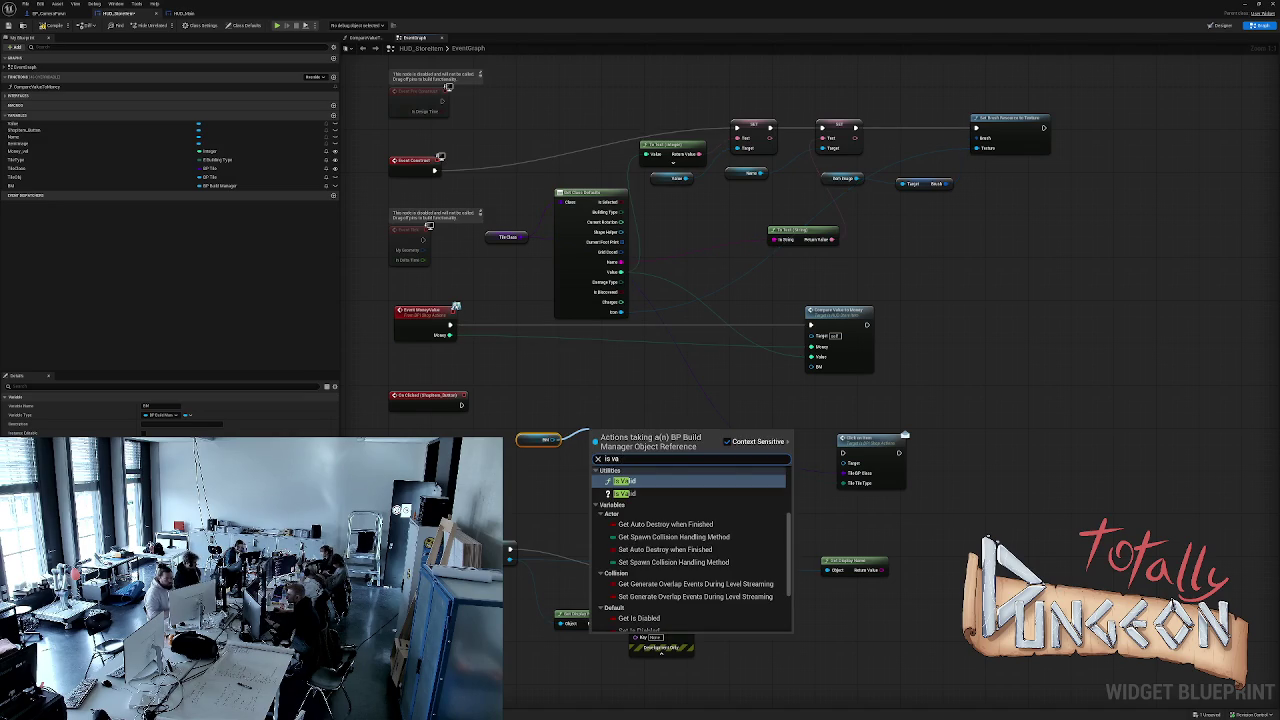
key("Return")
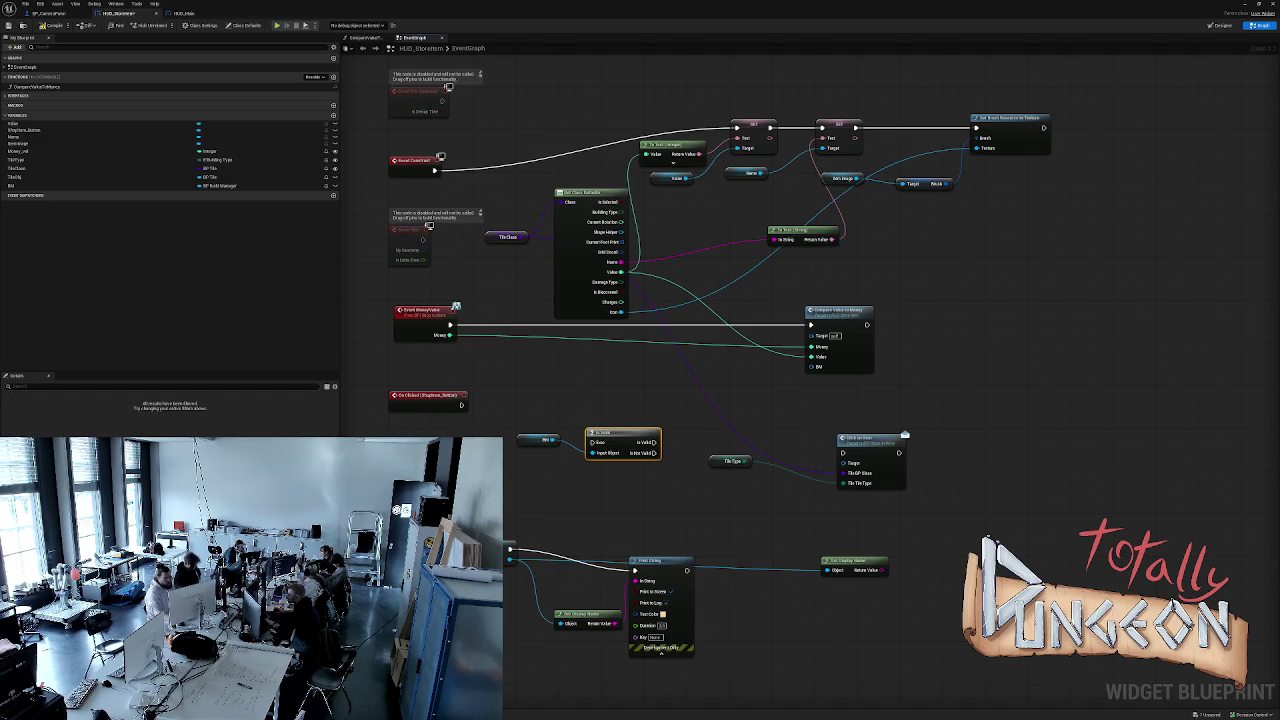
left_click_drag(615, 434, 621, 413)
left_click(428, 396)
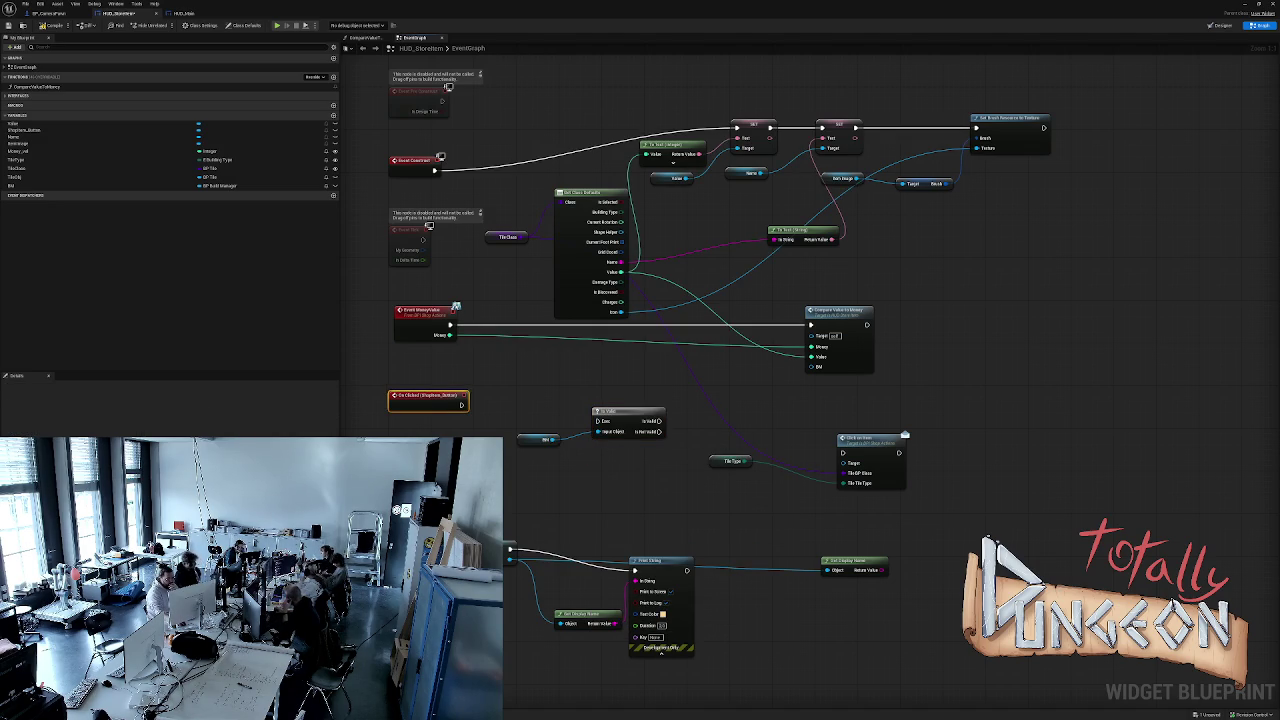
left_click_drag(462, 404, 843, 452)
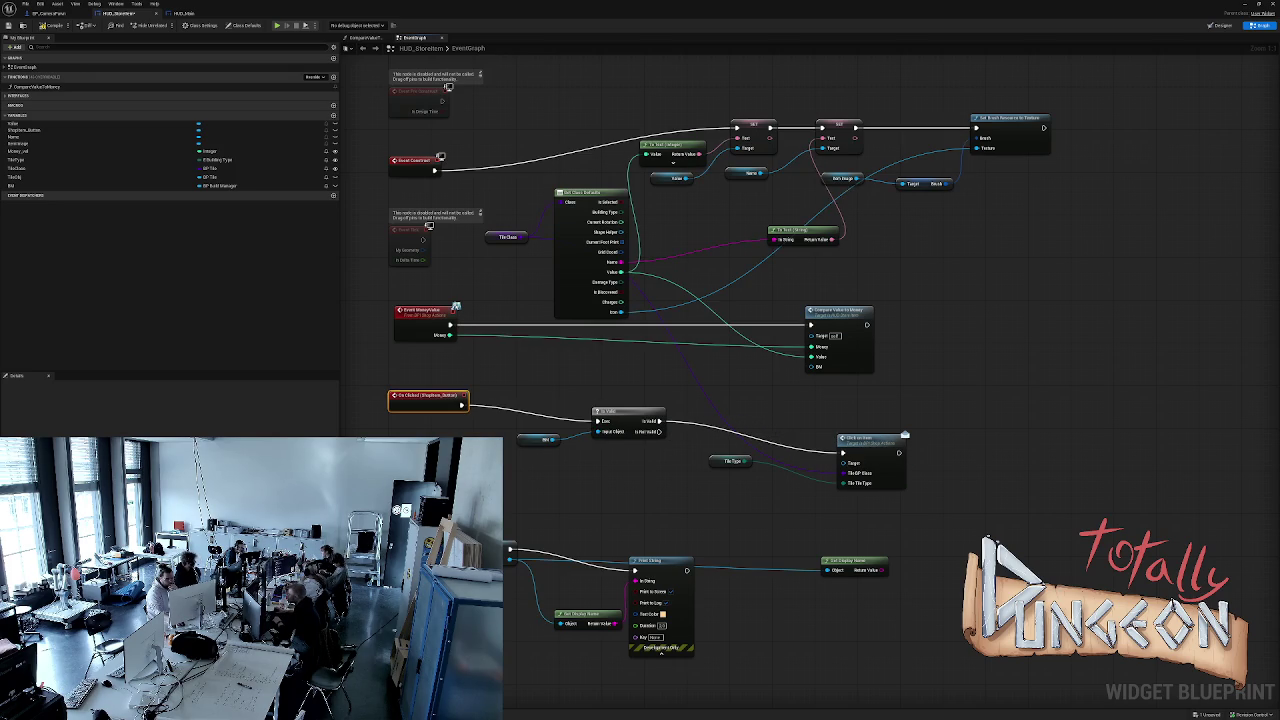
mouse_move(555, 439)
left_mouse_down()
mouse_move(843, 456)
mouse_move(850, 468)
left_mouse_up()
Add a Print String saying 'Clicked' on the Is Not Valid branch and start a simulation.
mouse_move(659, 431)
left_mouse_down()
mouse_move(705, 458)
mouse_move(675, 470)
mouse_move(671, 492)
left_mouse_up()
type("print")
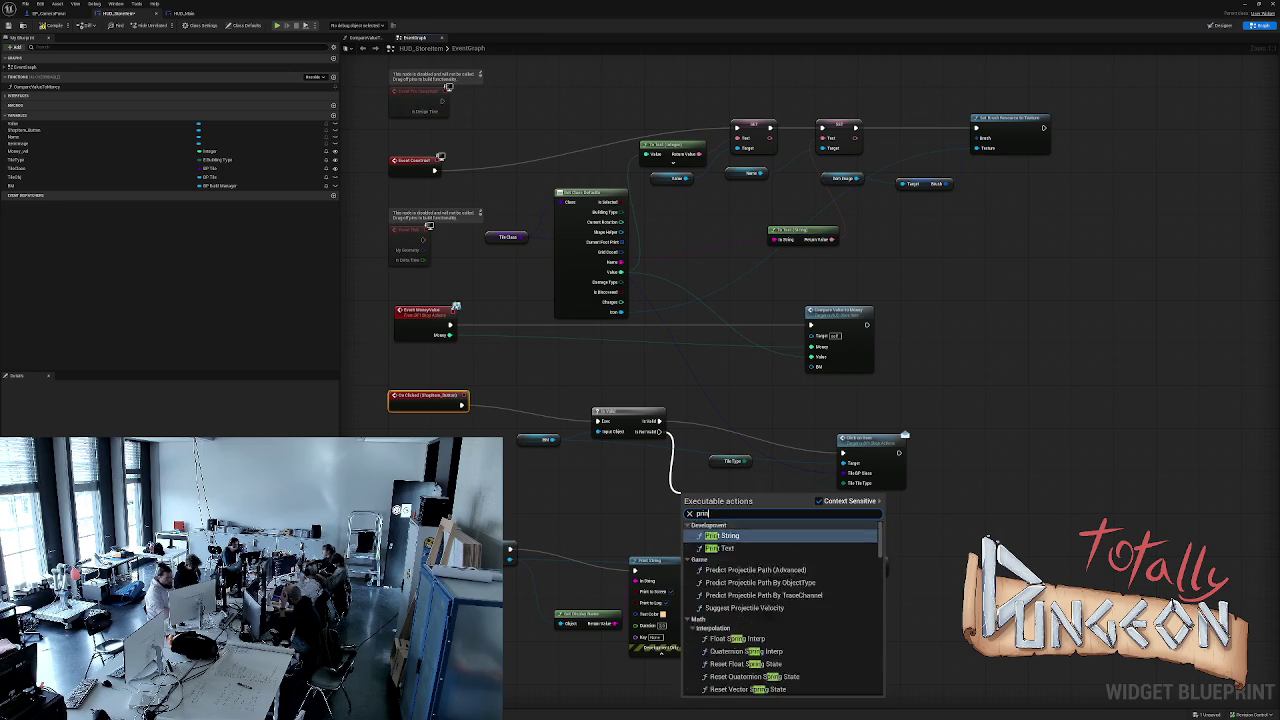
key("Return")
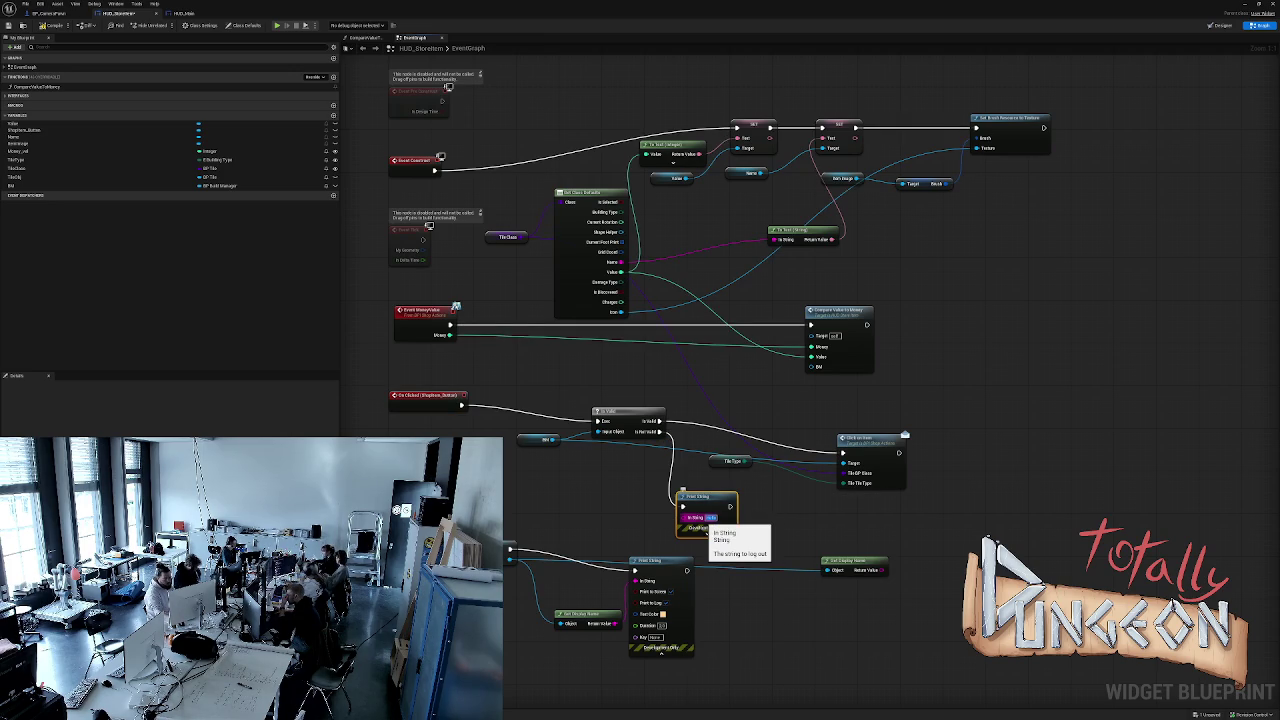
type("Clicked")
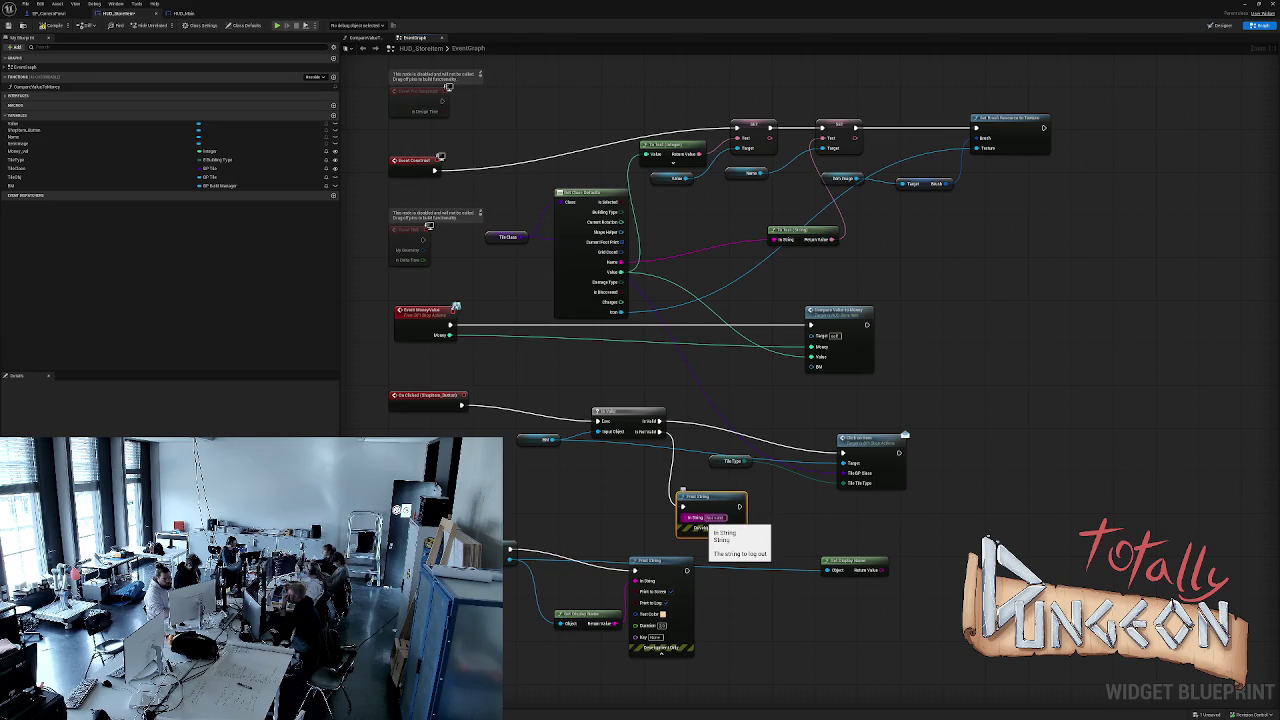
left_click(560, 480)
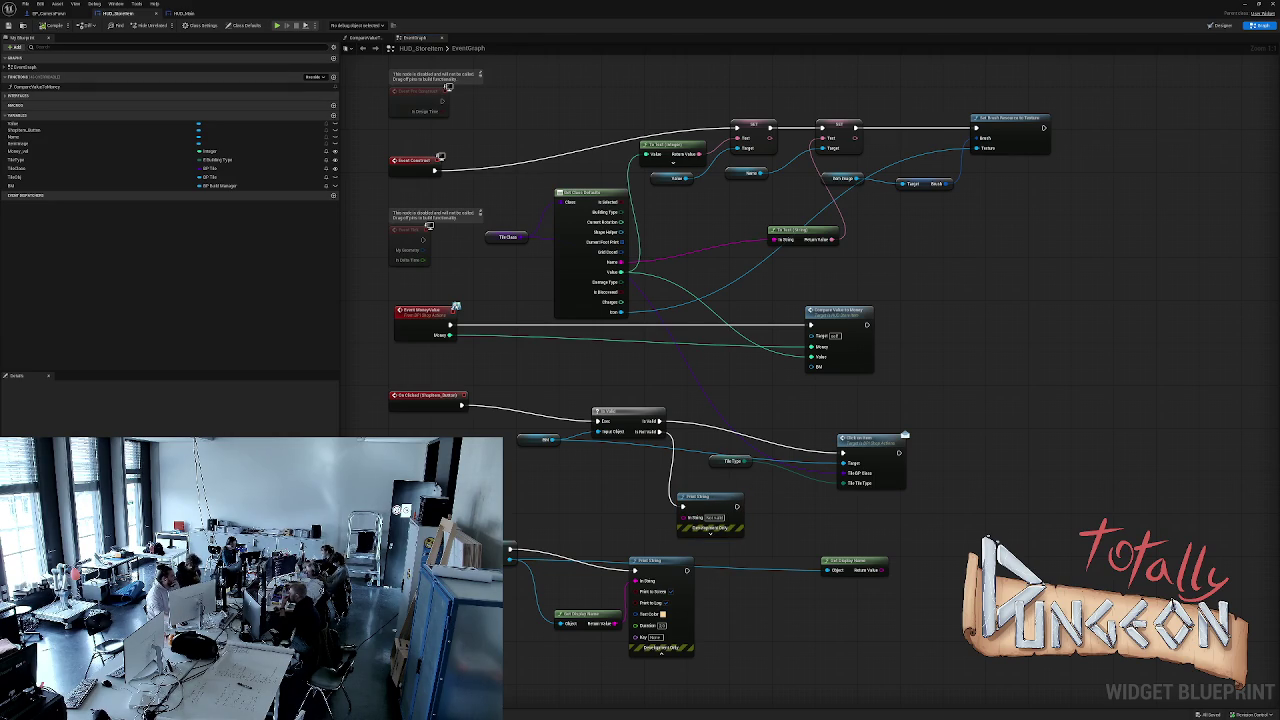
key("alt+s")
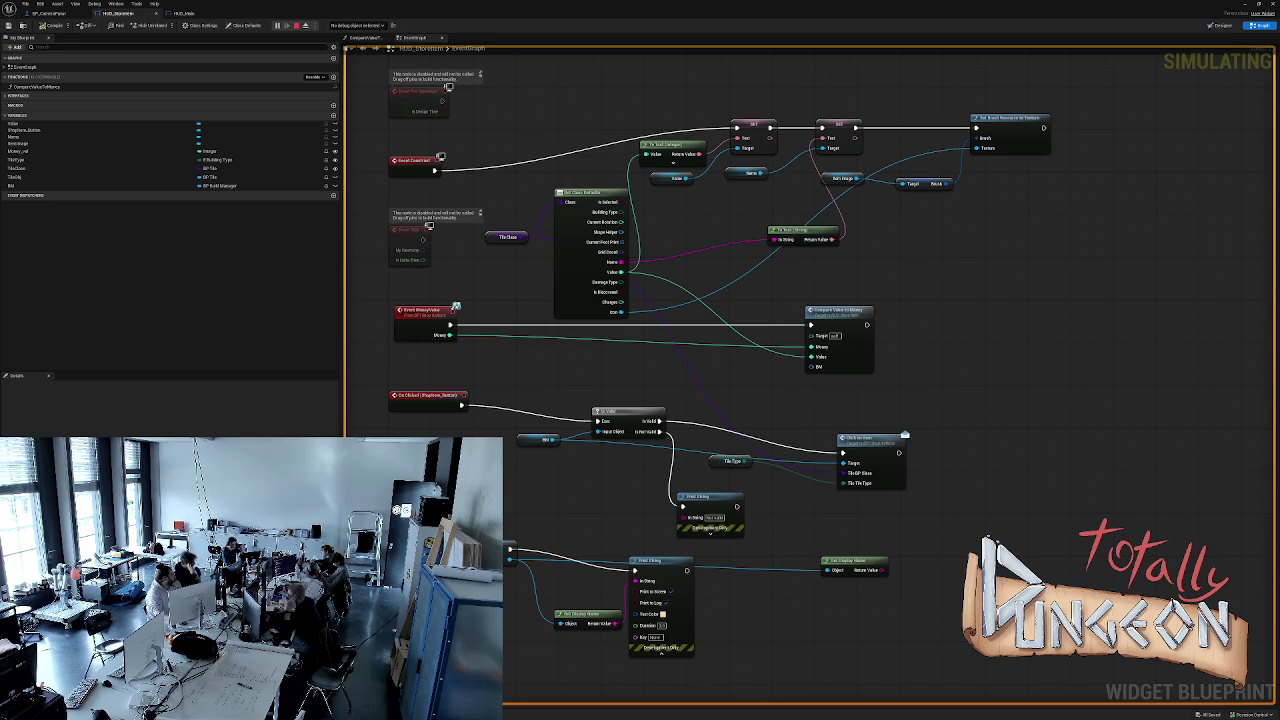
Wire BM into Compare Value to Money, simulate again, then bring up the Content Drawer.
key("Escape")
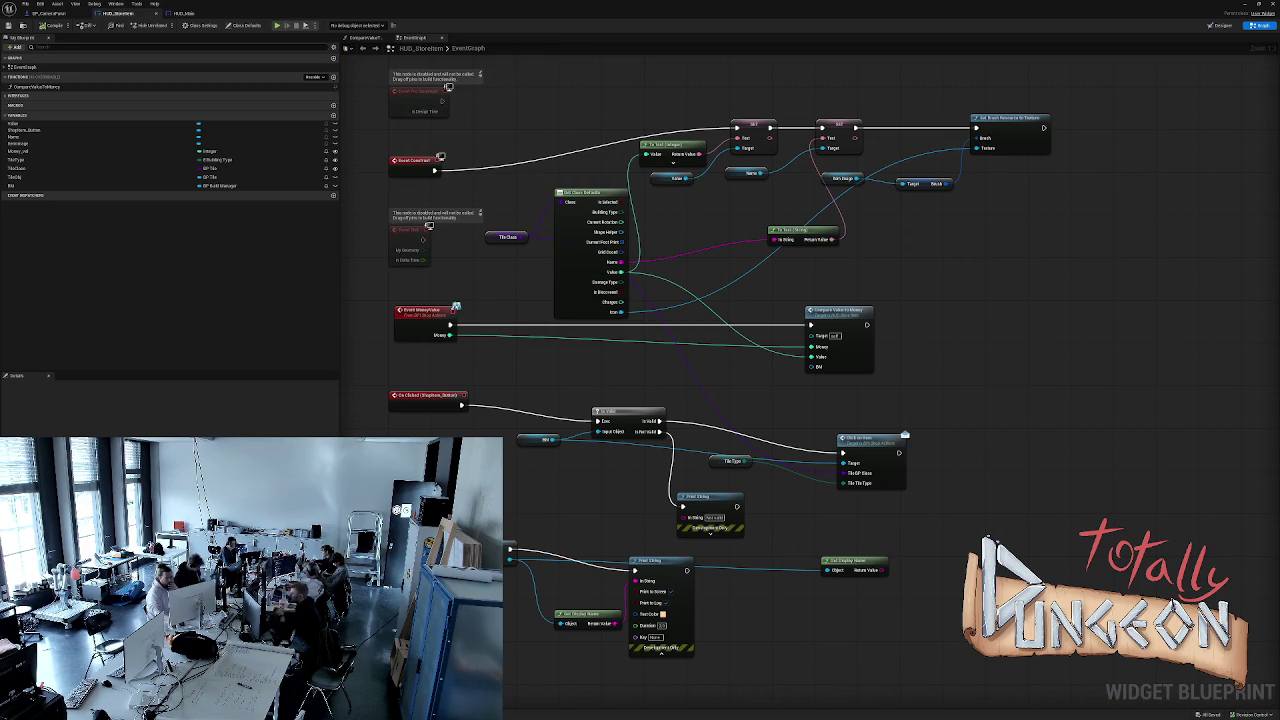
mouse_move(552, 439)
left_mouse_down()
mouse_move(620, 430)
mouse_move(828, 356)
mouse_move(818, 367)
left_mouse_up()
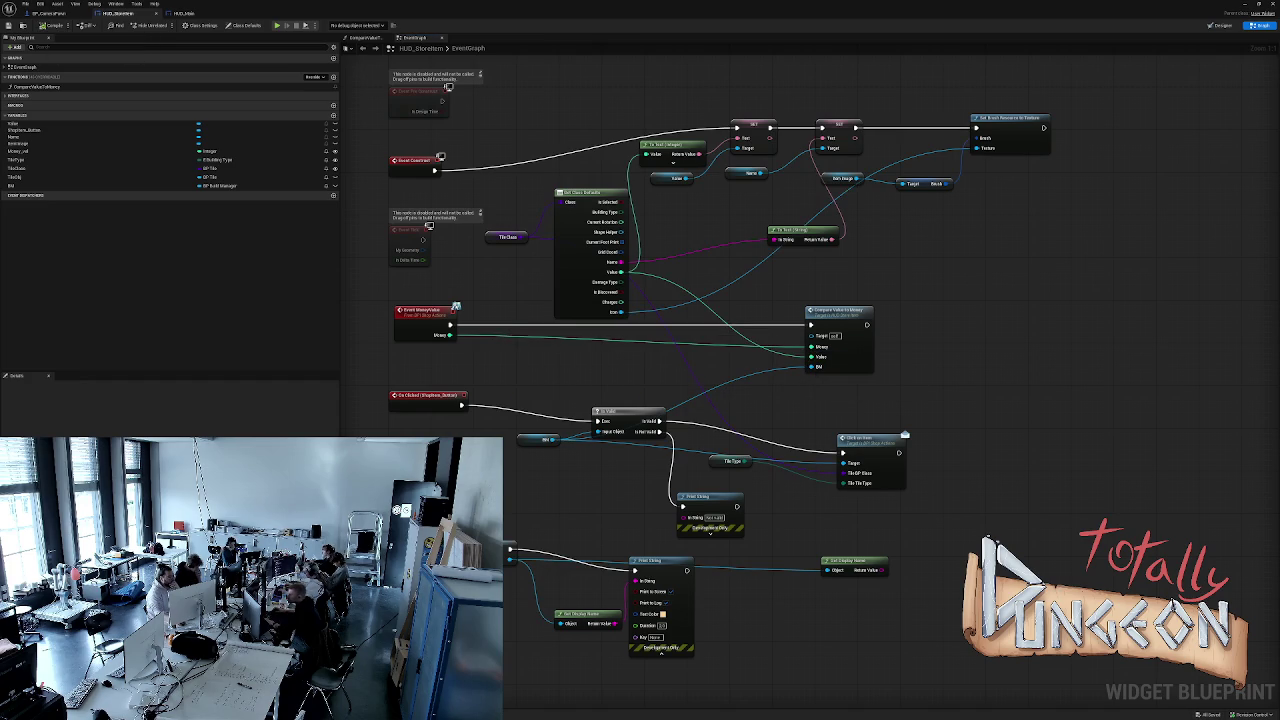
left_click(277, 25)
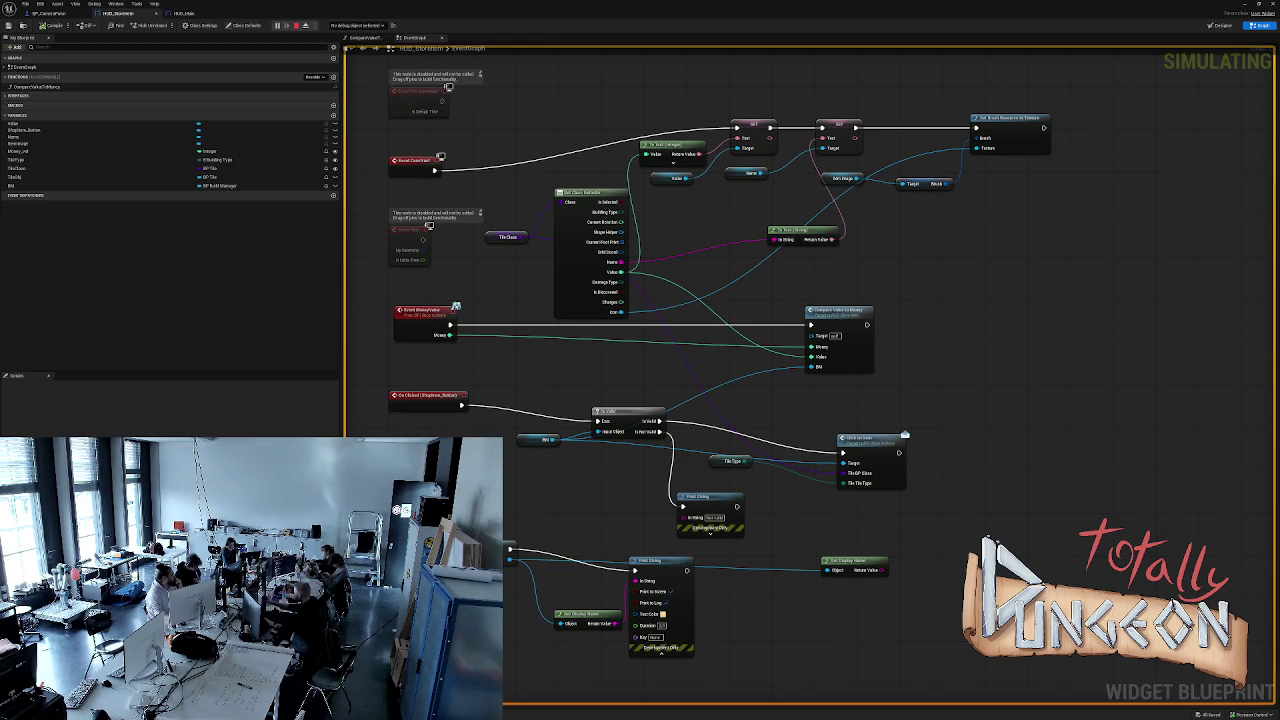
key("Escape")
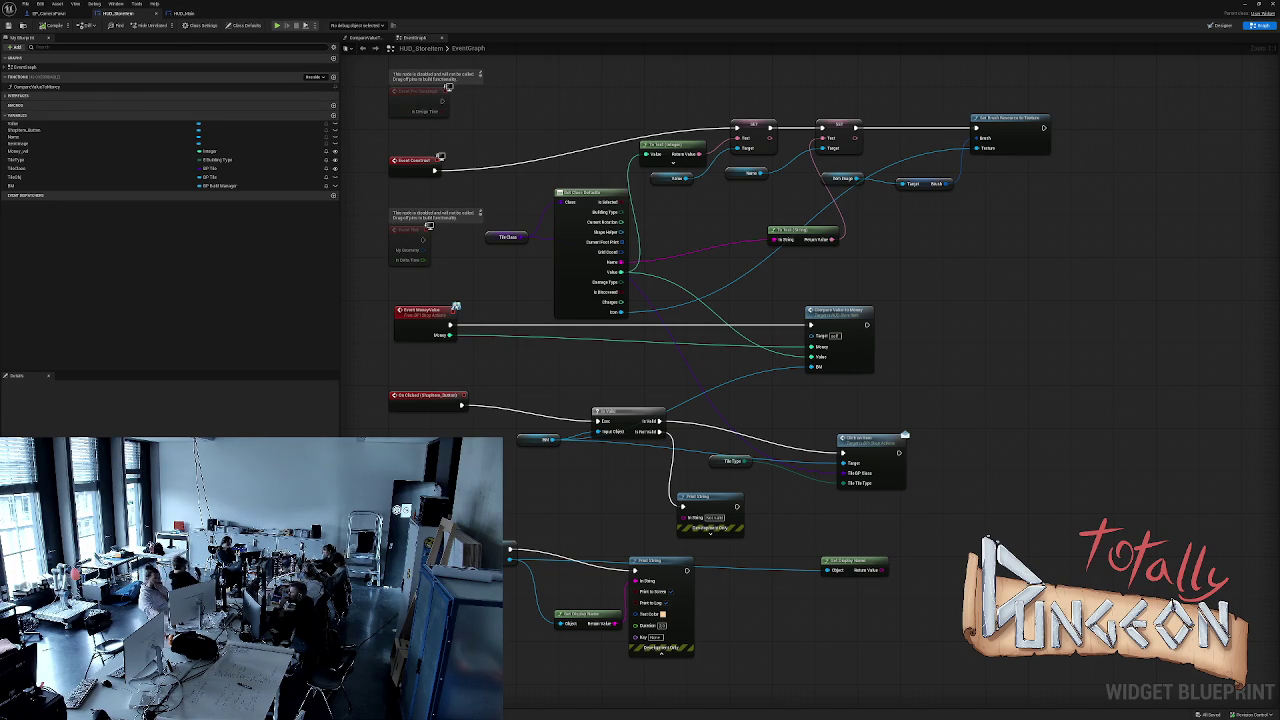
key("ctrl+space")
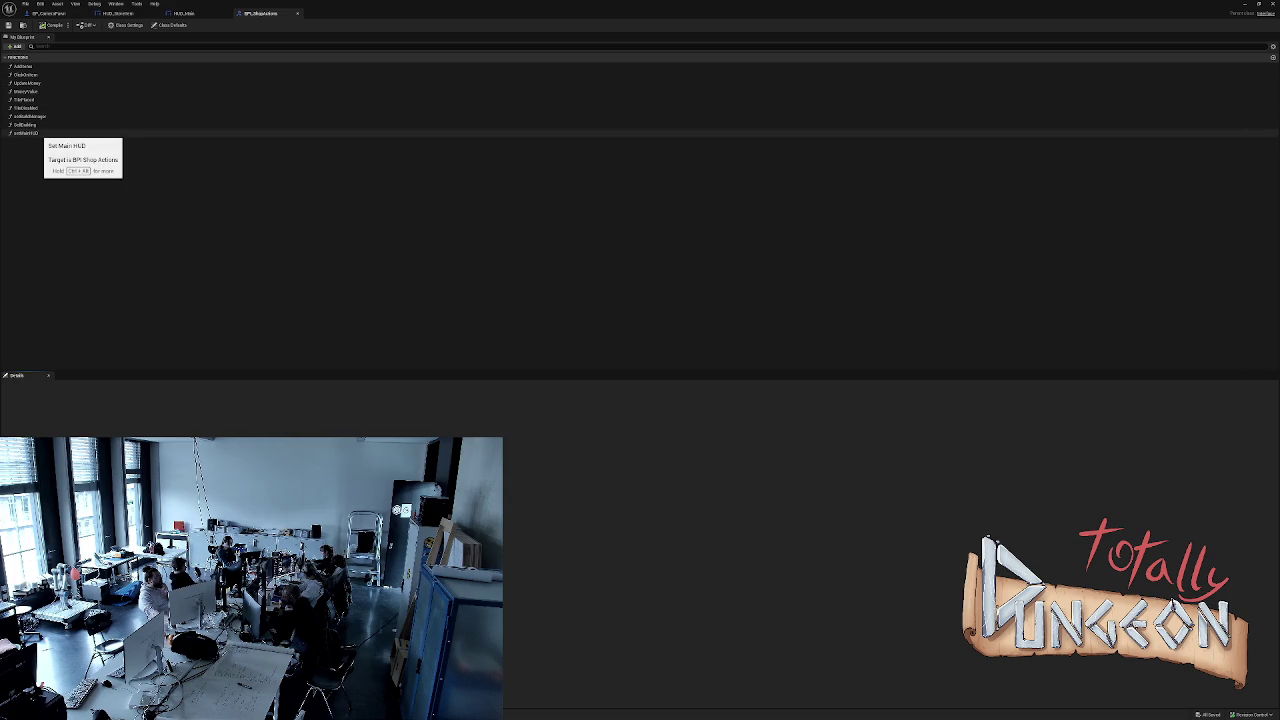
Create a new interface function named getBuildManager.
left_click(15, 46)
left_click(40, 82)
type("det")
type("dManager")
key("Return")
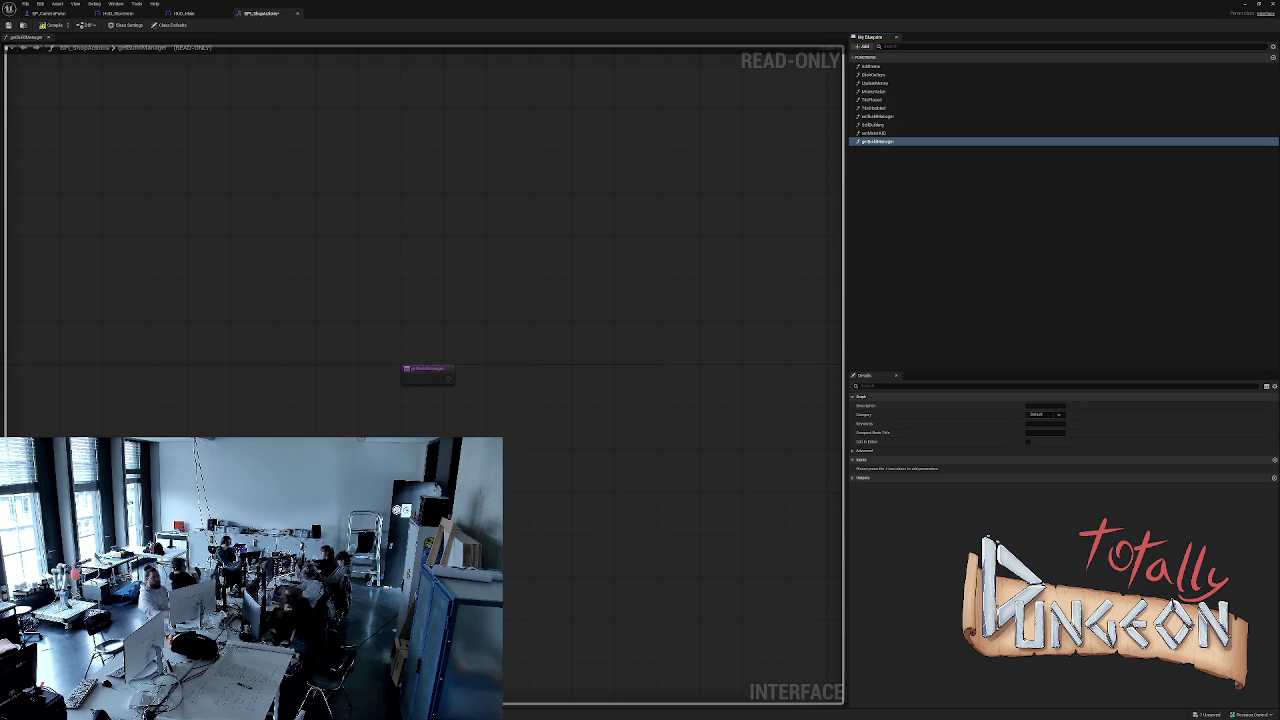
Give getBuildManager an Actor object reference input named BM.
left_click(1274, 459)
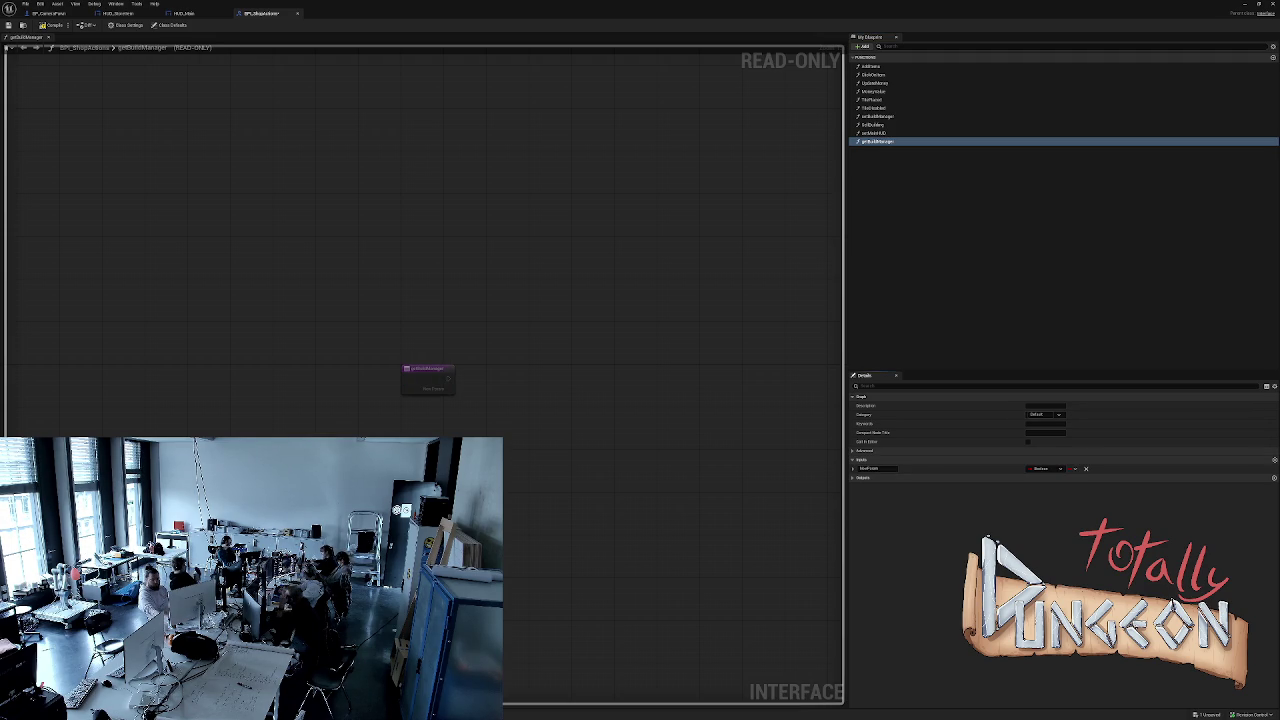
left_click(1045, 468)
type("actor")
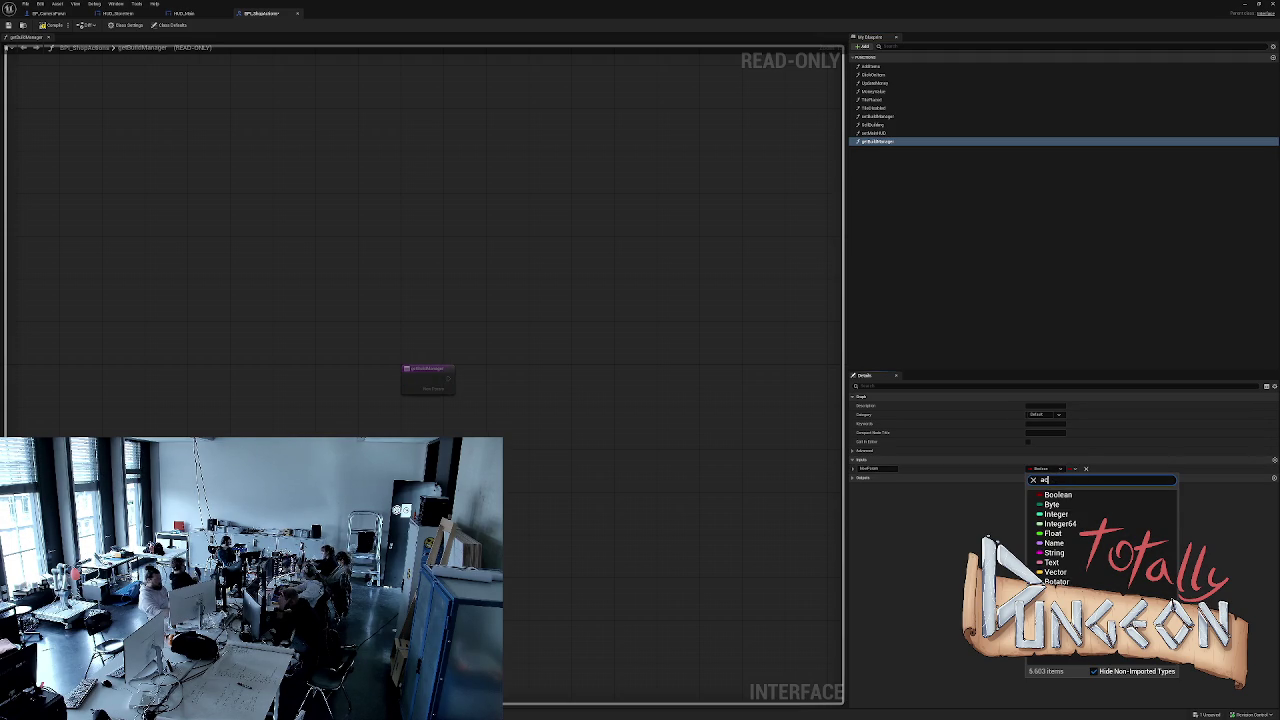
mouse_move(1100, 582)
left_click(1208, 583)
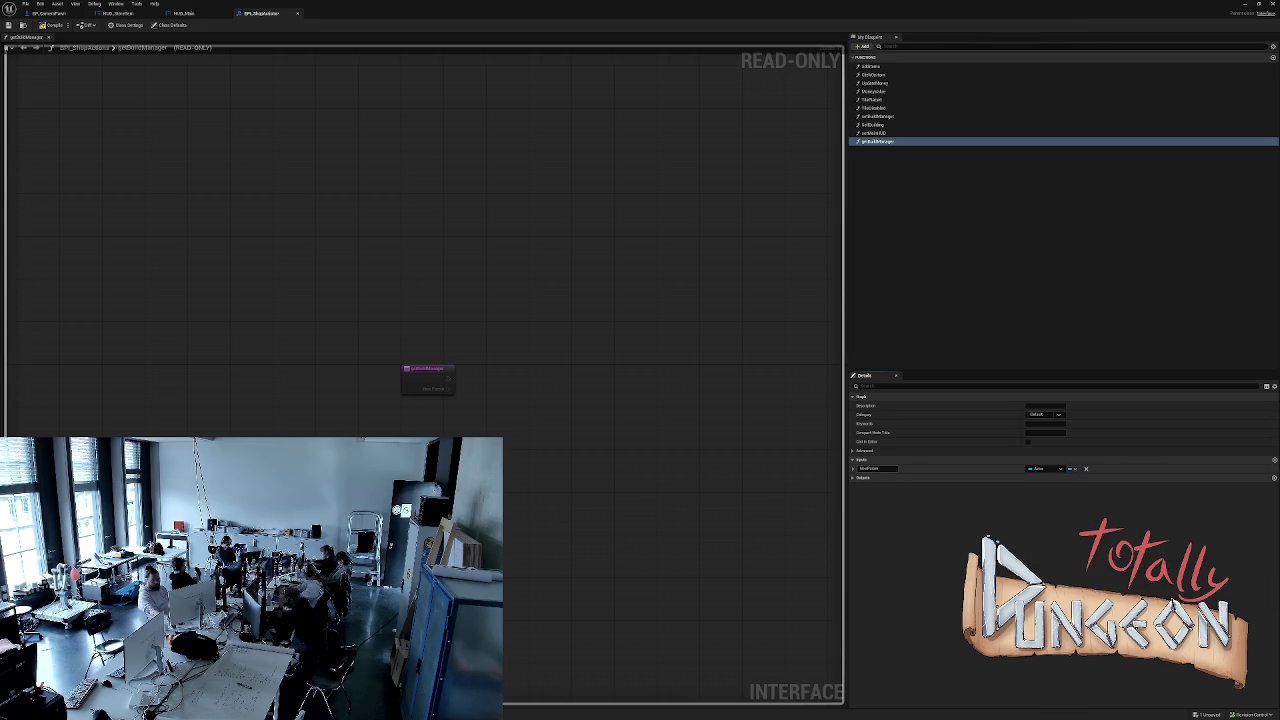
type("Bu")
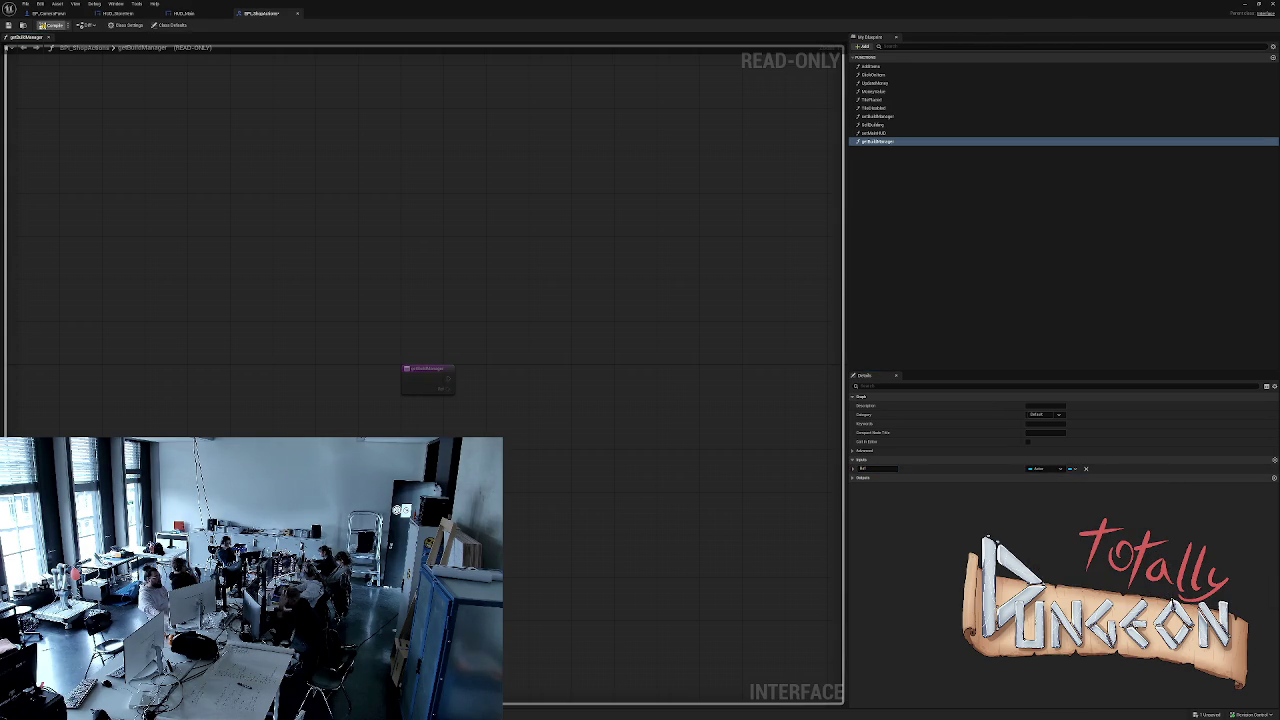
left_click(184, 13)
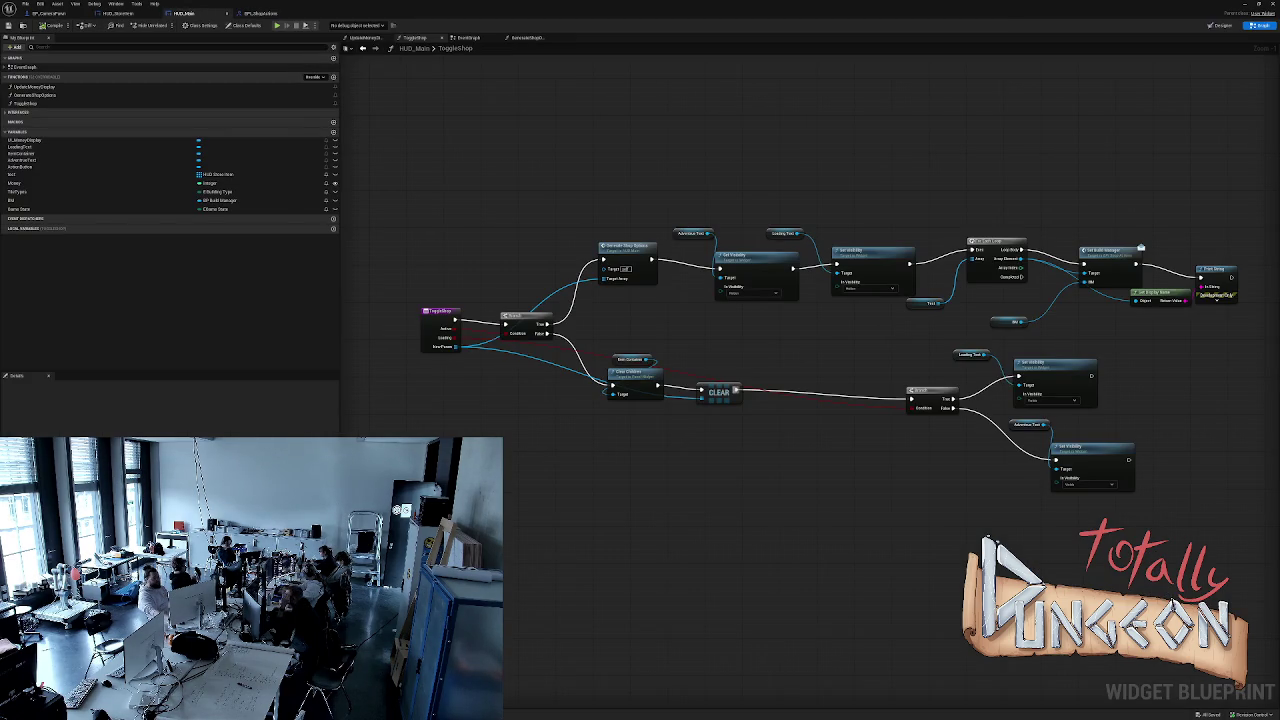
Look over the HUD_StoreItem and BP_CameraPawn graphs and bring up the find results panel.
left_click(118, 13)
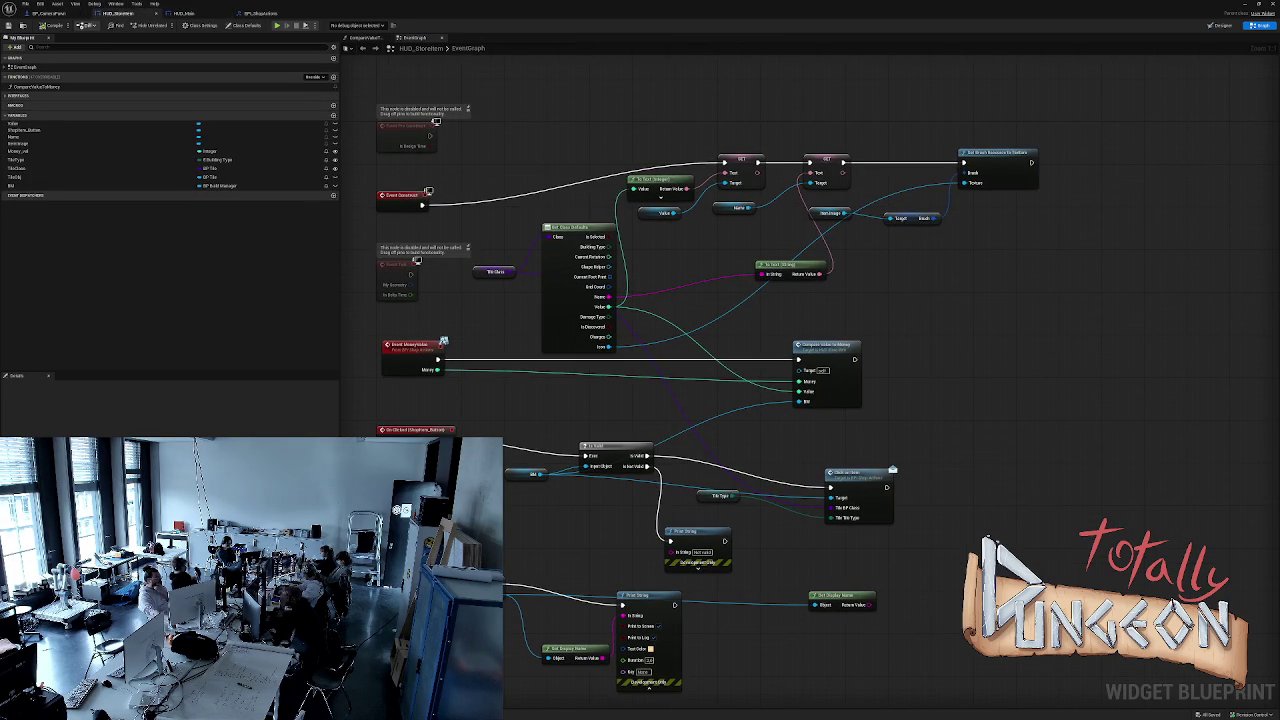
left_click(55, 13)
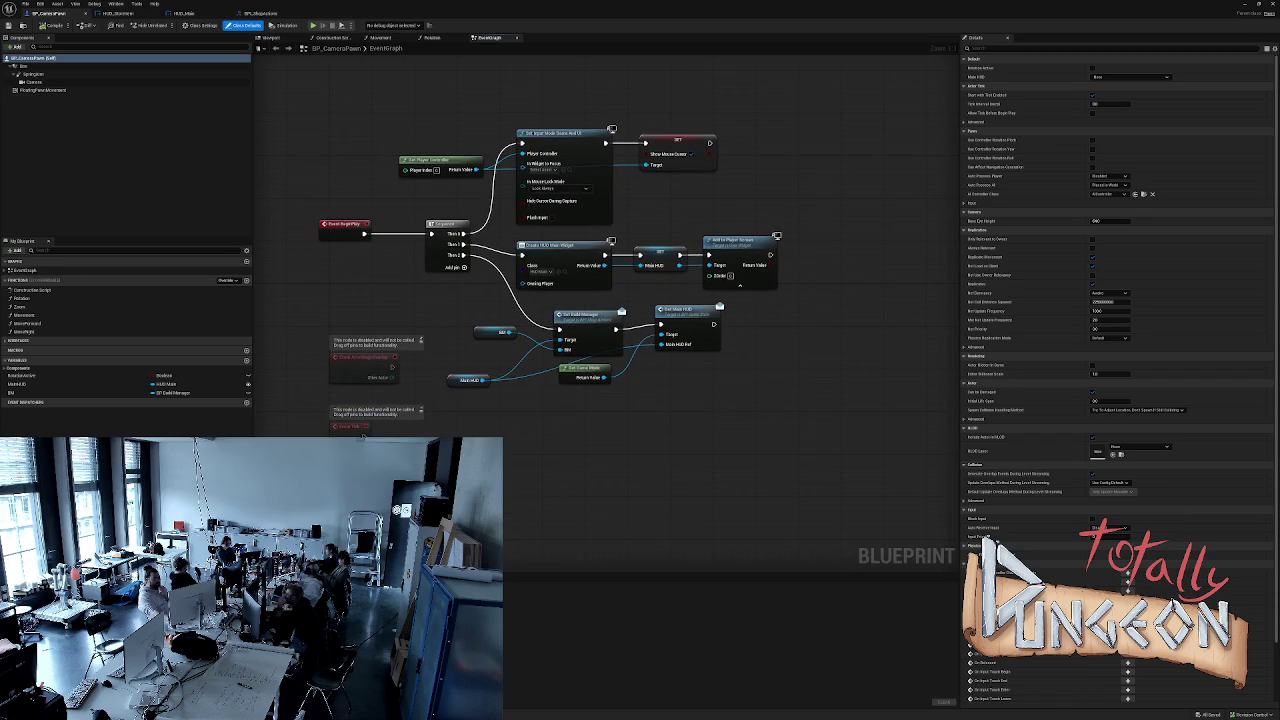
key("ctrl+f")
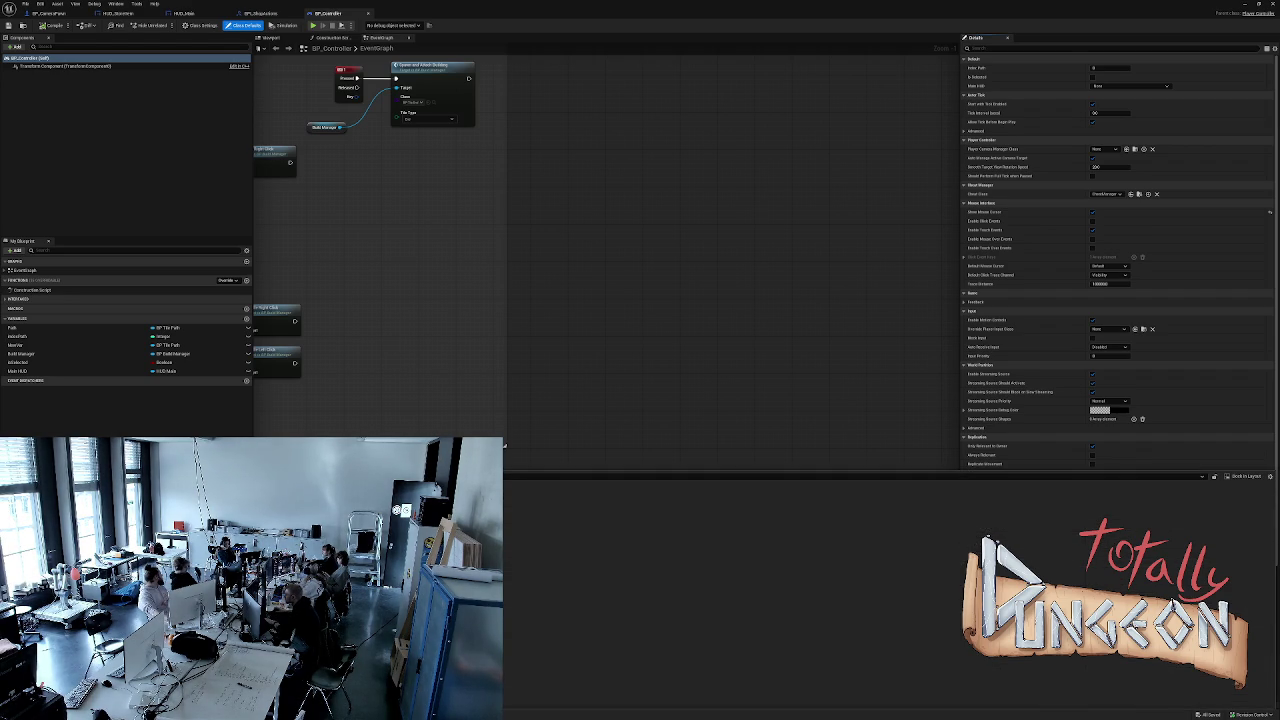
Bring the Manu node group into view and place the getBuildManager interface event, with its BM output.
mouse_move(666, 231)
left_mouse_down()
mouse_move(694, 386)
mouse_move(666, 380)
mouse_move(651, 423)
mouse_move(663, 383)
mouse_move(655, 408)
left_mouse_up()
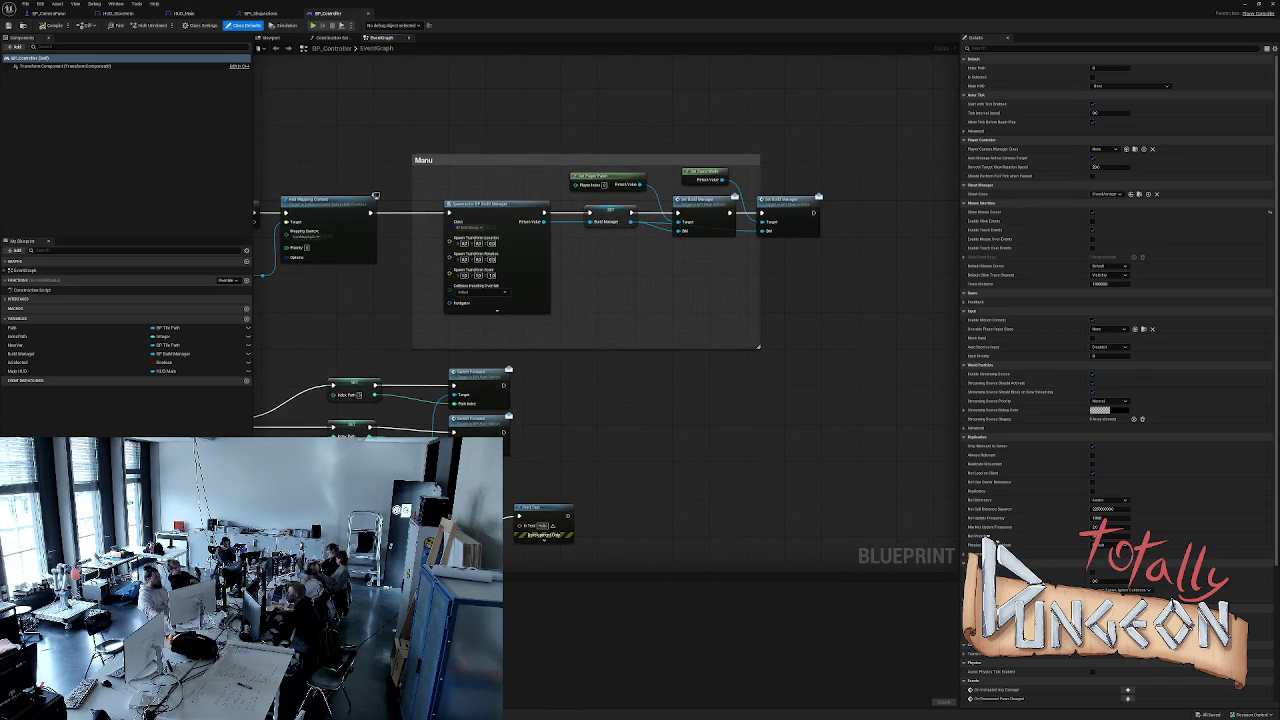
mouse_move(655, 408)
left_mouse_down()
mouse_move(830, 134)
mouse_move(739, 384)
mouse_move(734, 470)
left_mouse_up()
scroll(700, 346, "down", 2)
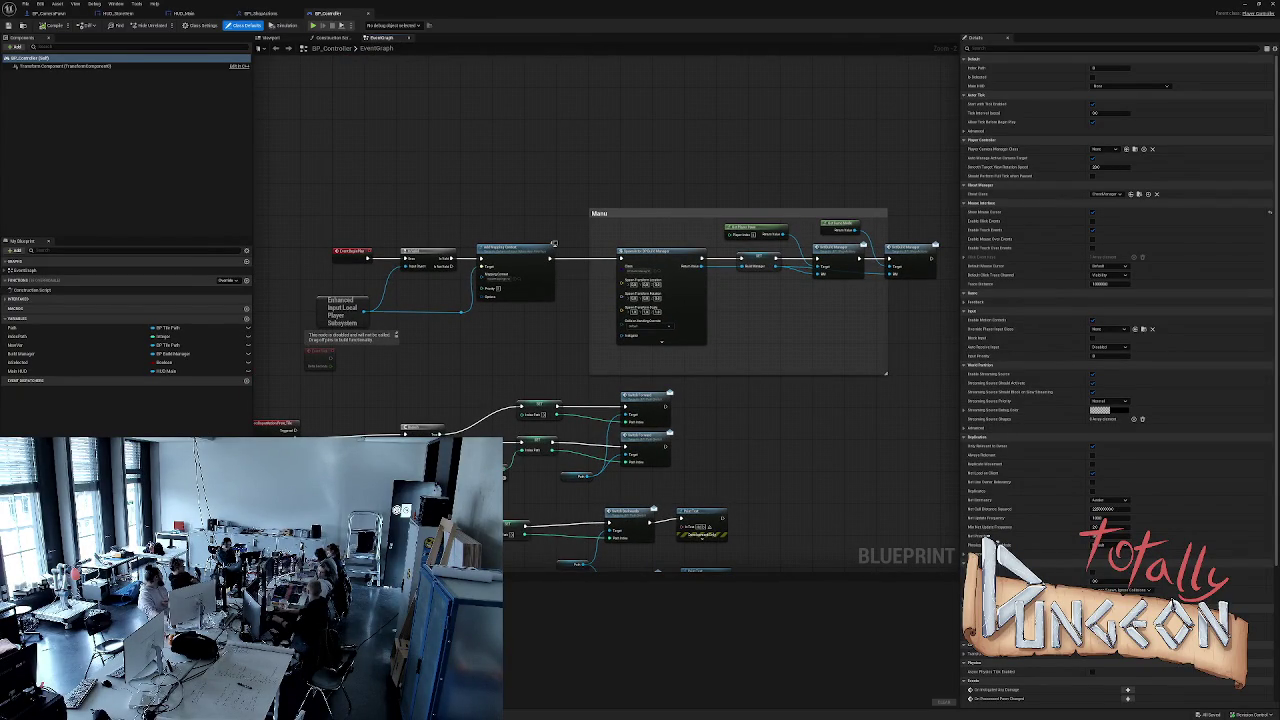
left_click_drag(452, 122, 511, 174)
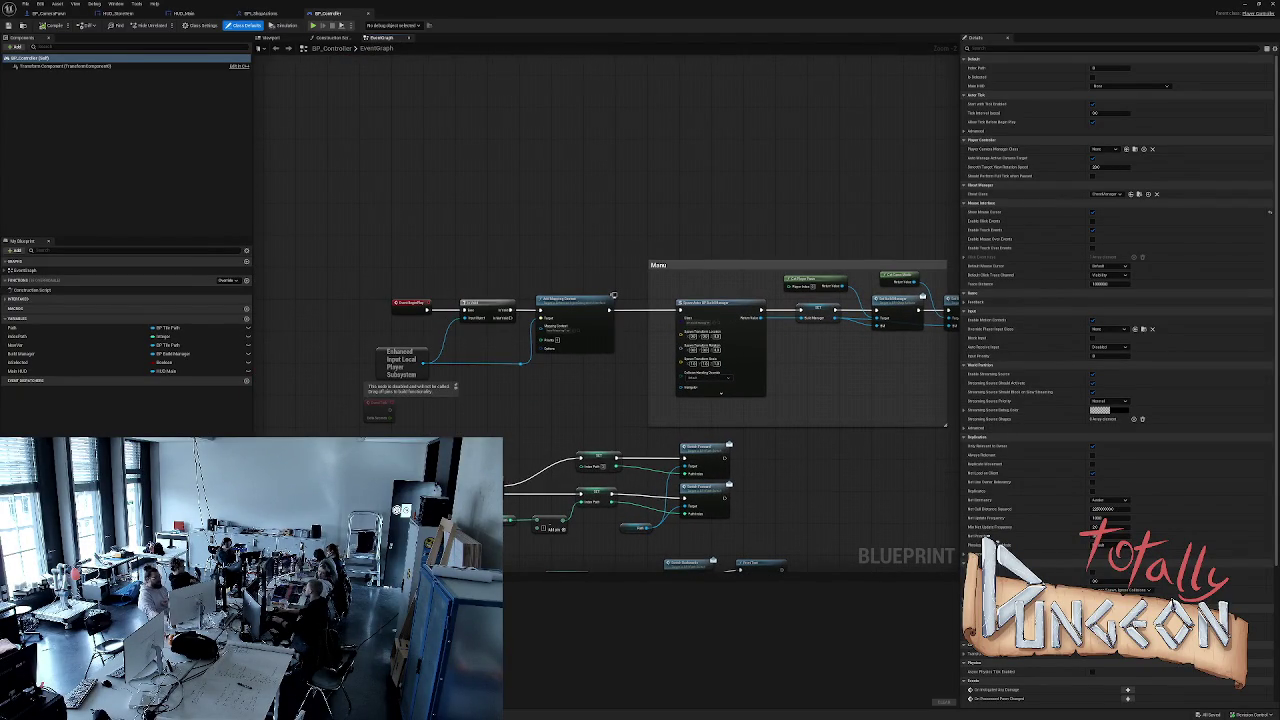
left_click(18, 298)
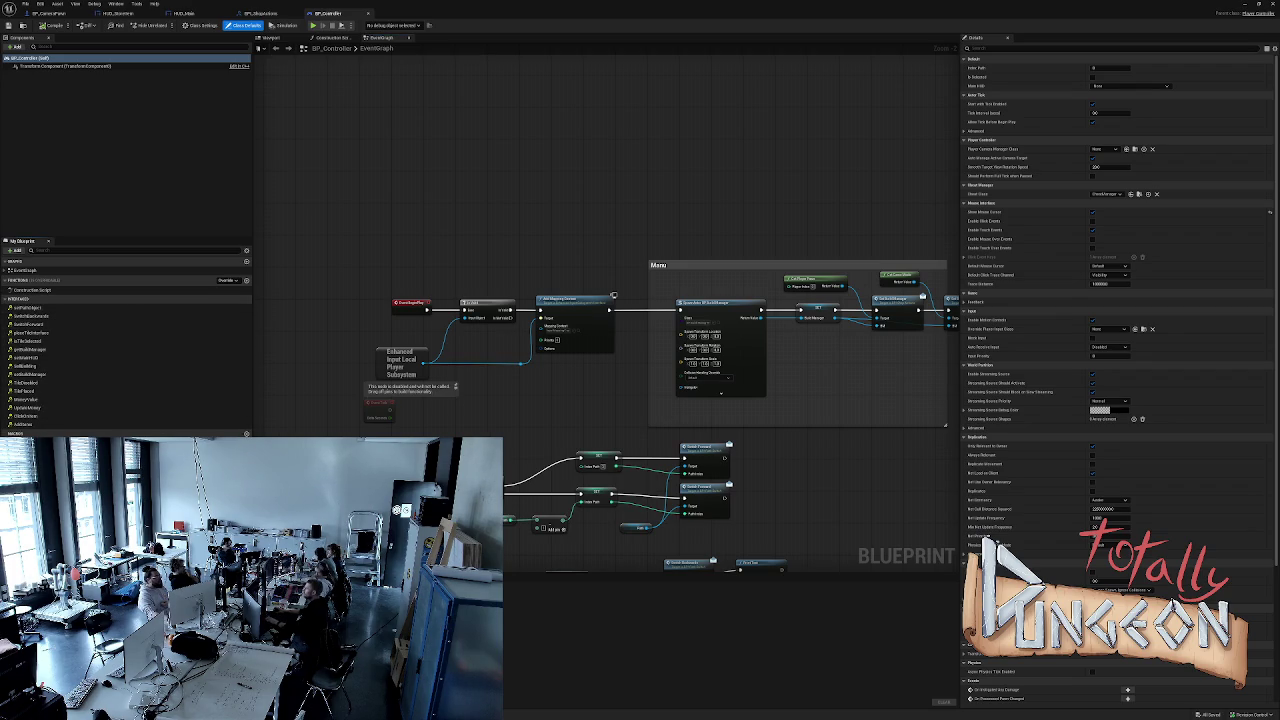
key("ctrl+space")
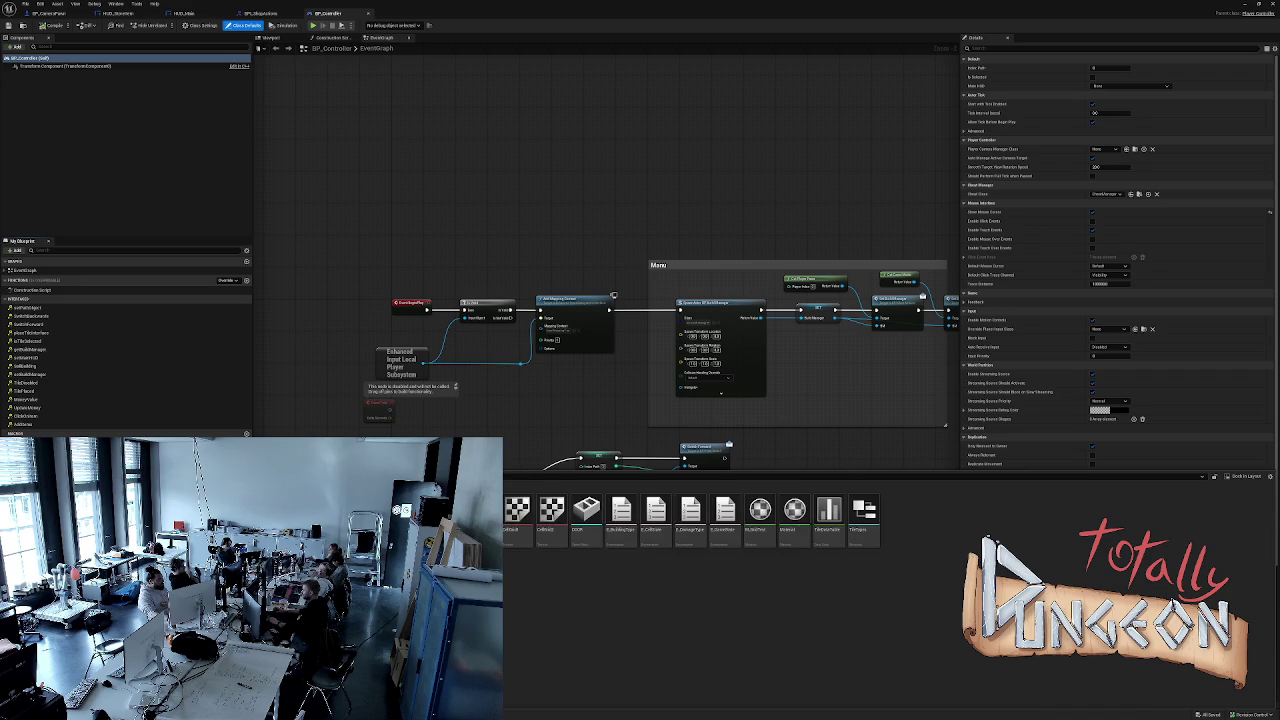
right_click(112, 308)
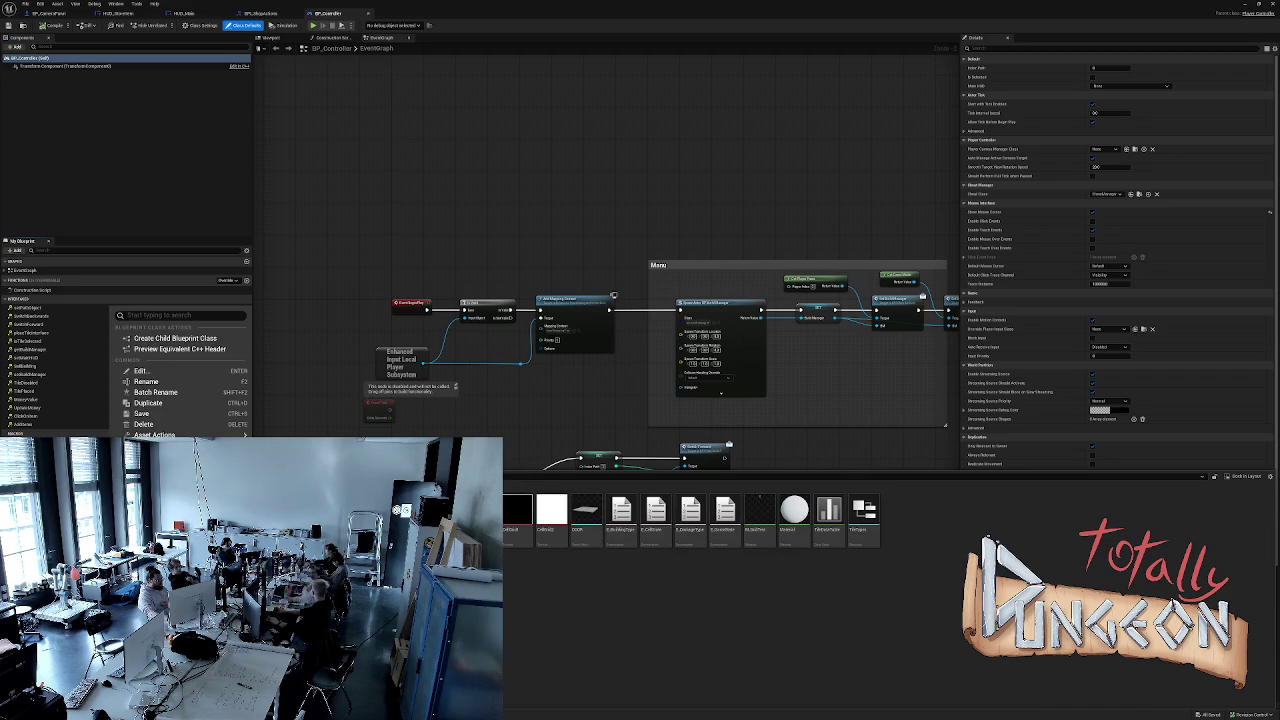
key("Escape")
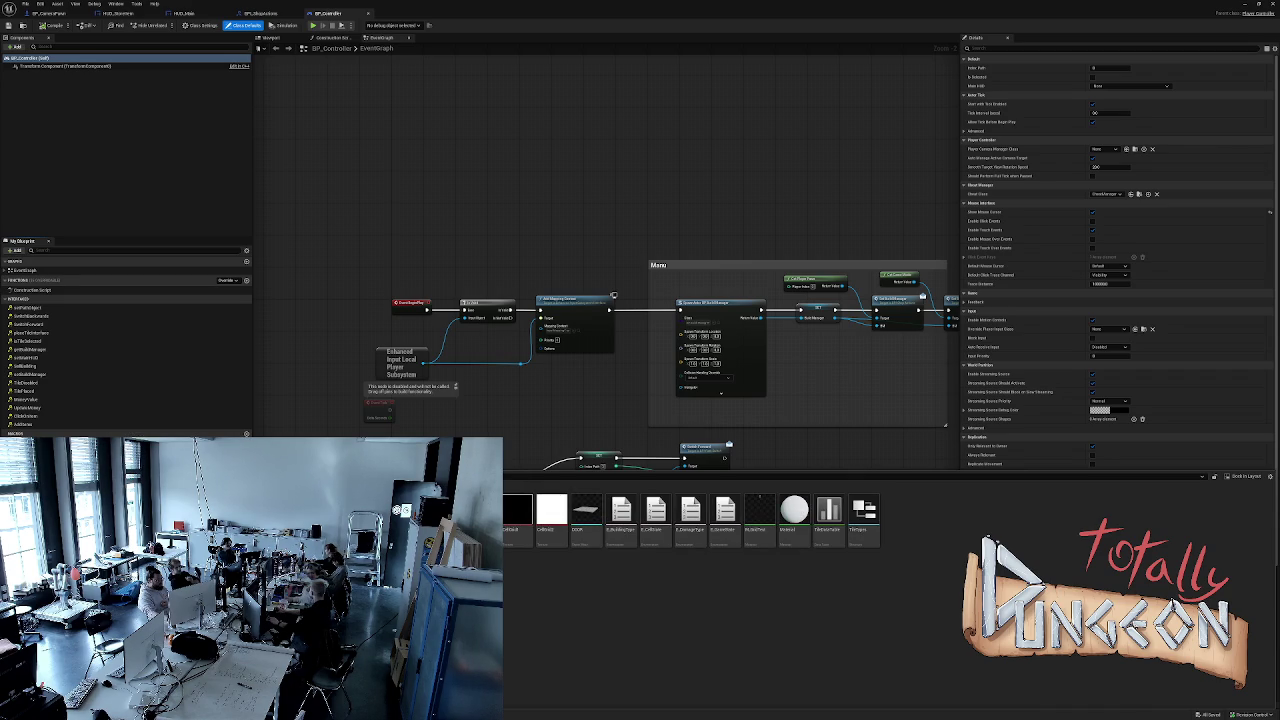
mouse_move(586, 510)
left_mouse_down()
mouse_move(192, 158)
mouse_move(192, 208)
mouse_move(130, 282)
left_mouse_up()
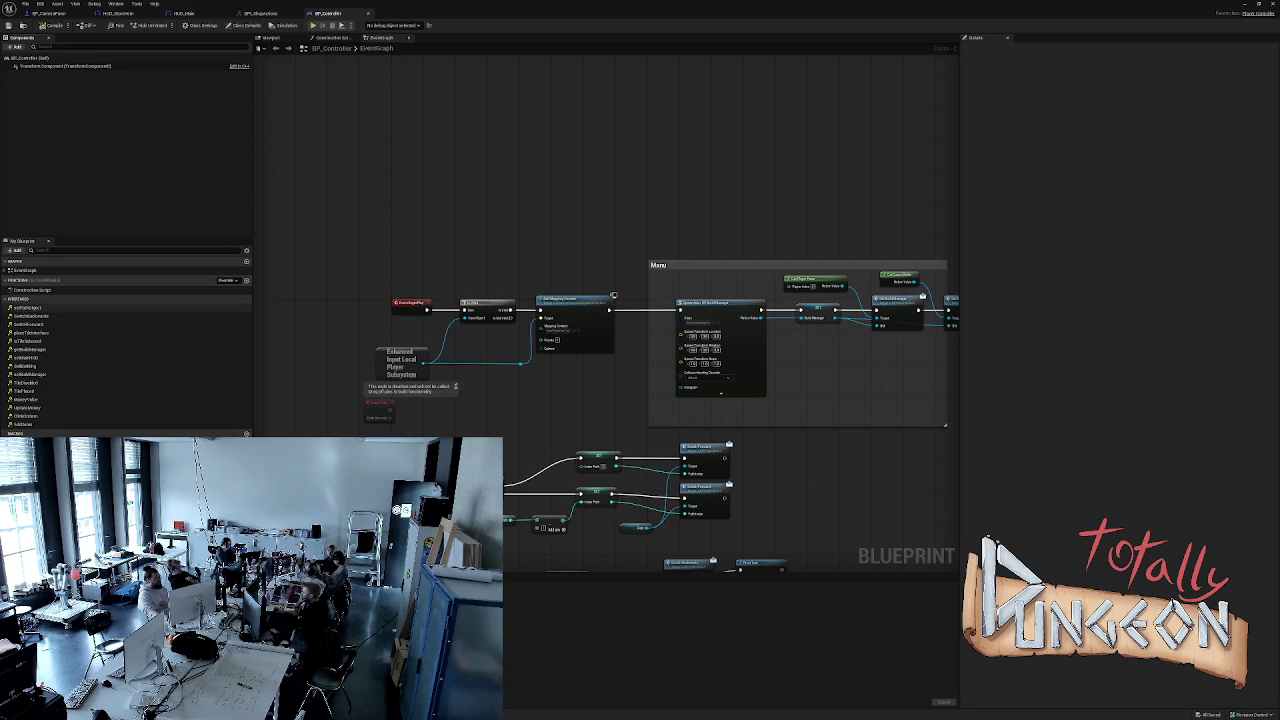
double_click(28, 357)
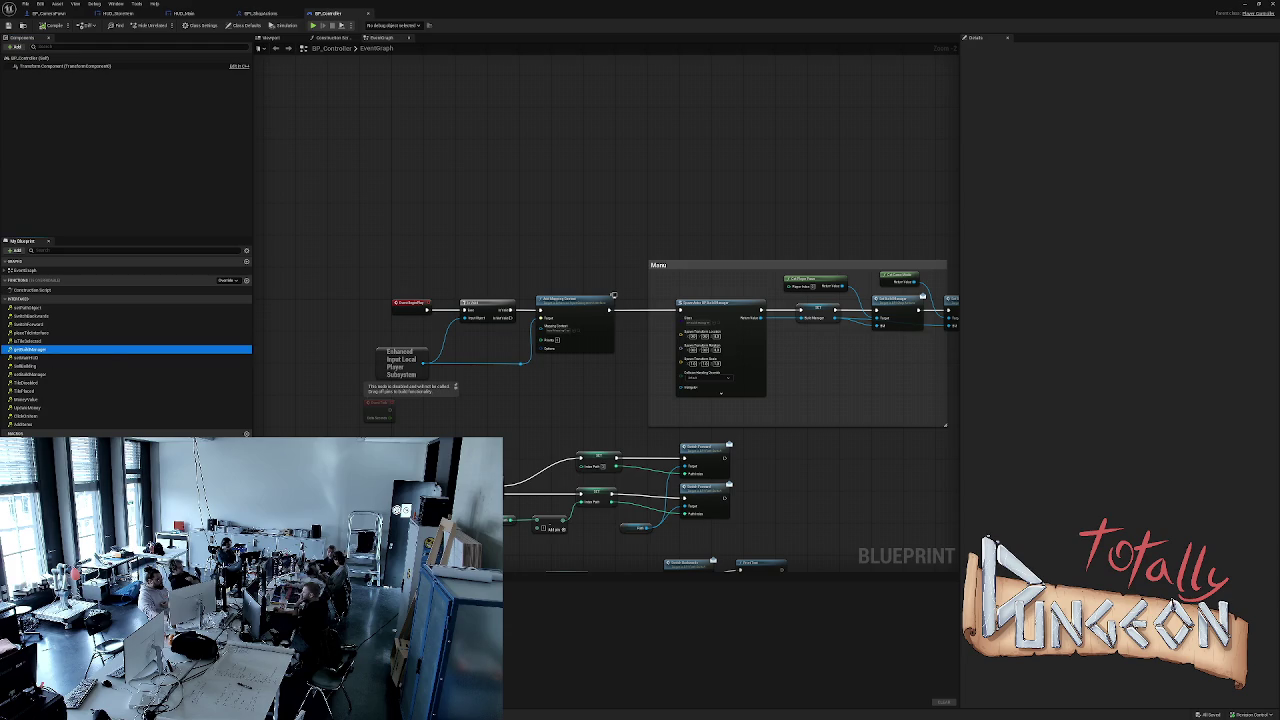
scroll(762, 146, "up", 2)
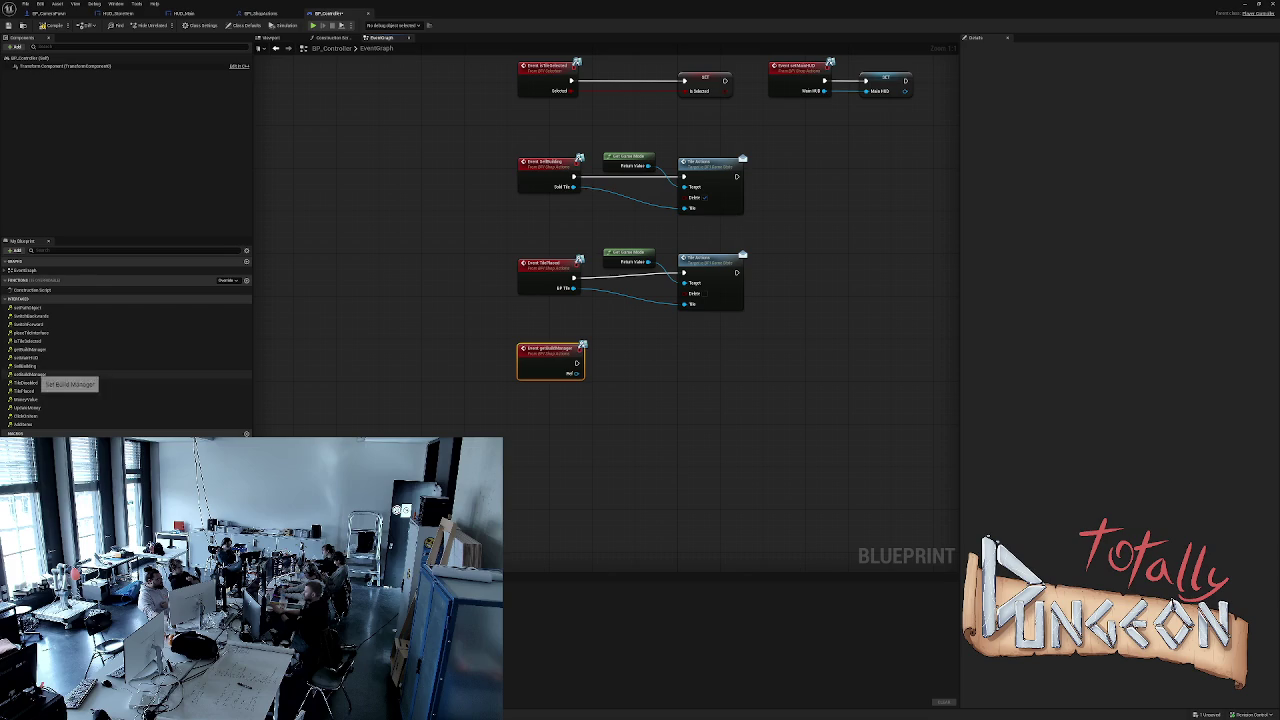
Remove the extra setBuildManager event node that was added by mistake.
double_click(28, 374)
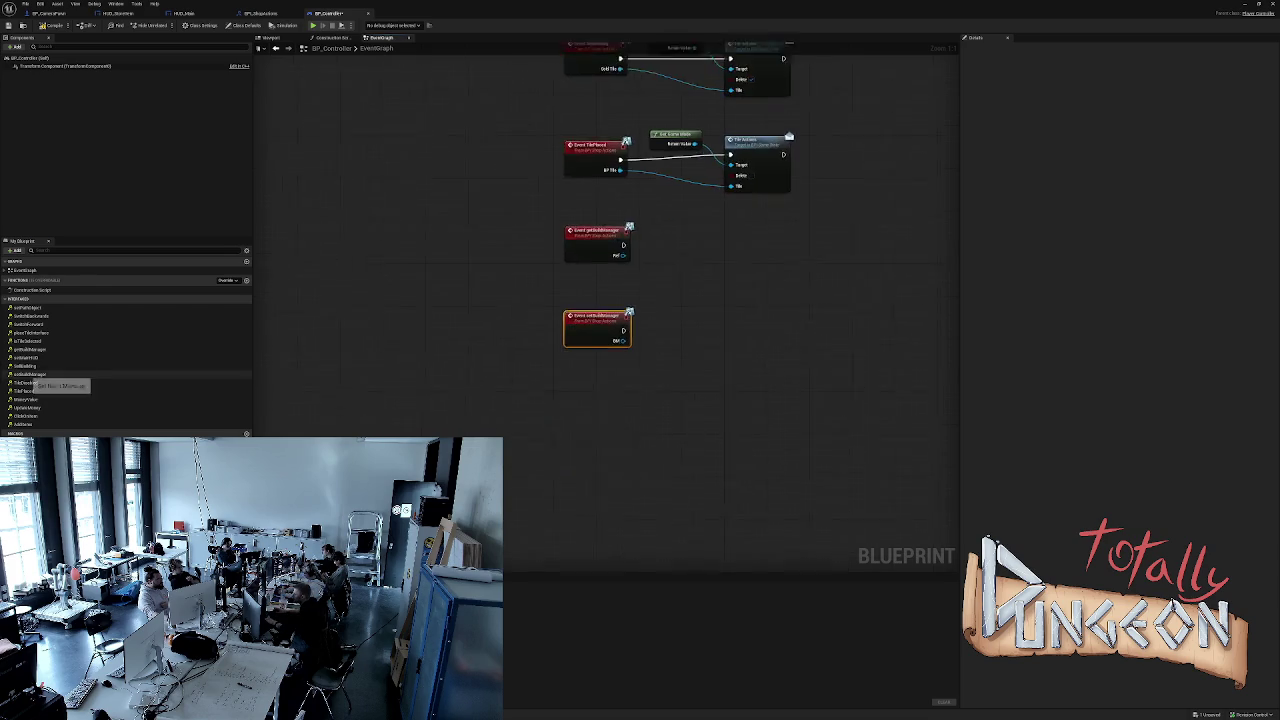
right_click(594, 306)
key("Escape")
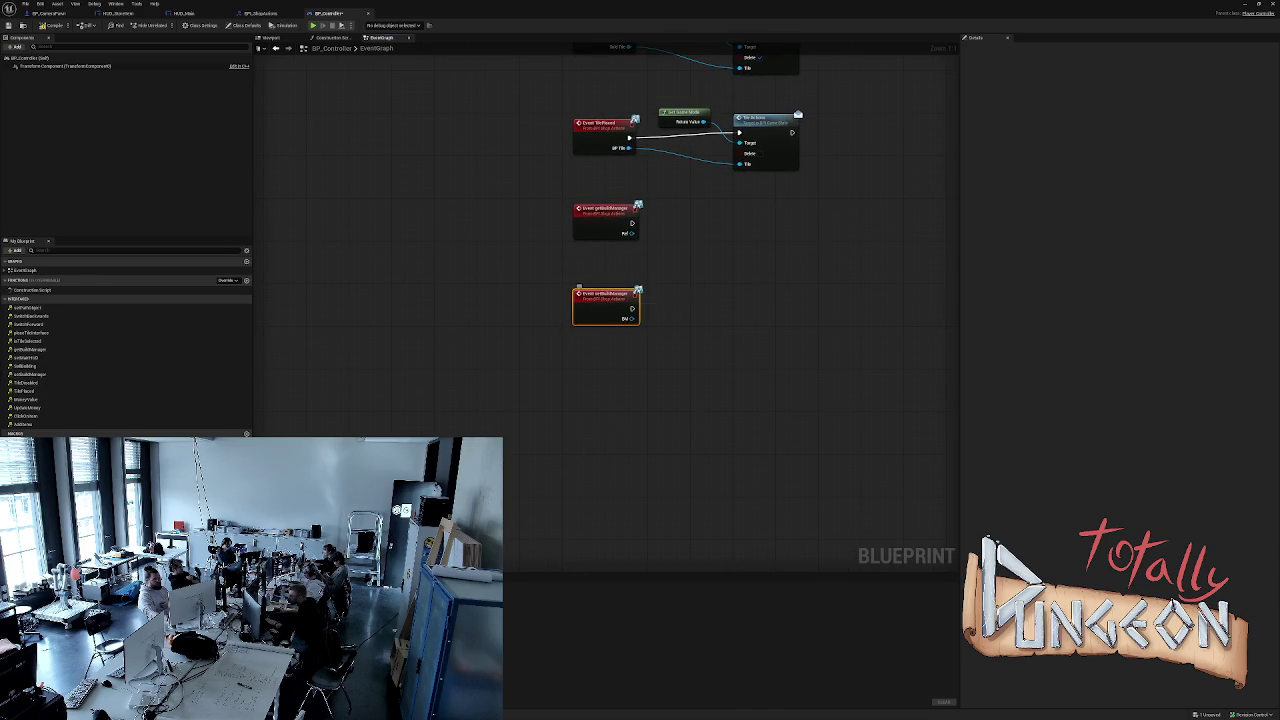
key("Delete")
right_click(604, 306)
key("Escape")
Add a Set Build Manager node wired from the getBuildManager event and align it.
mouse_move(596, 318)
left_mouse_down()
mouse_move(651, 331)
mouse_move(684, 322)
left_mouse_up()
type("set")
type("build")
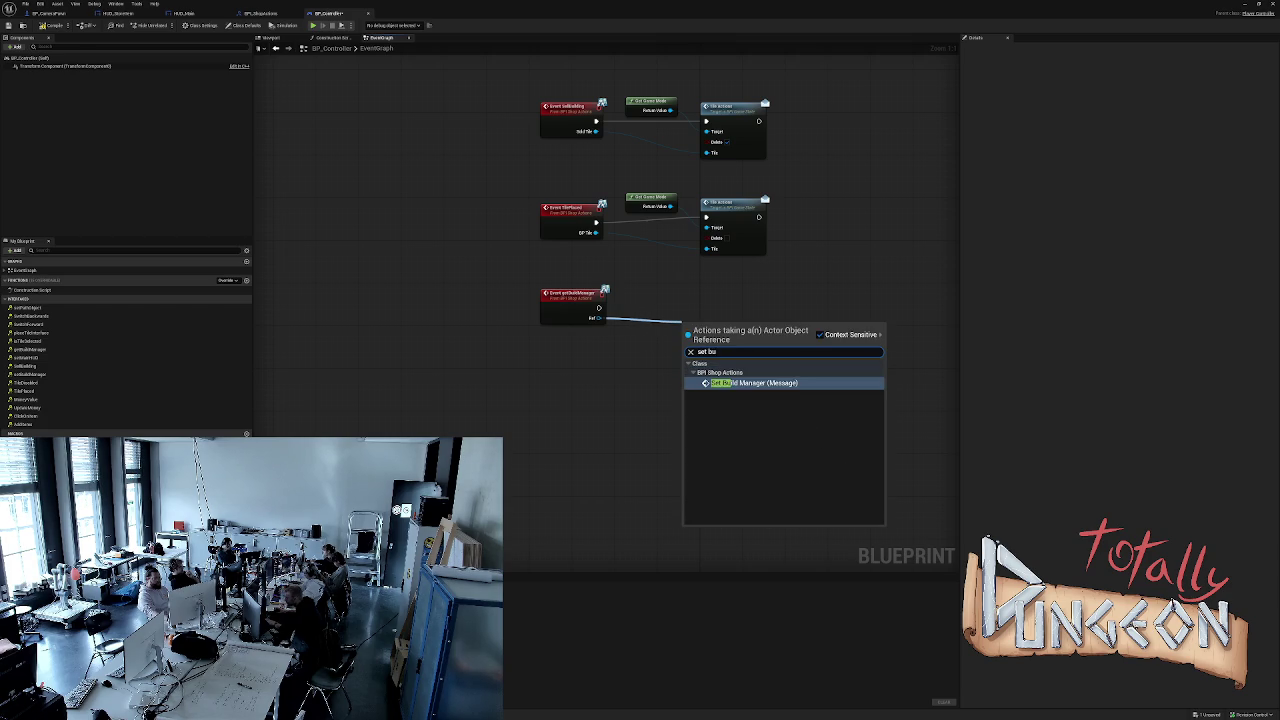
key("Return")
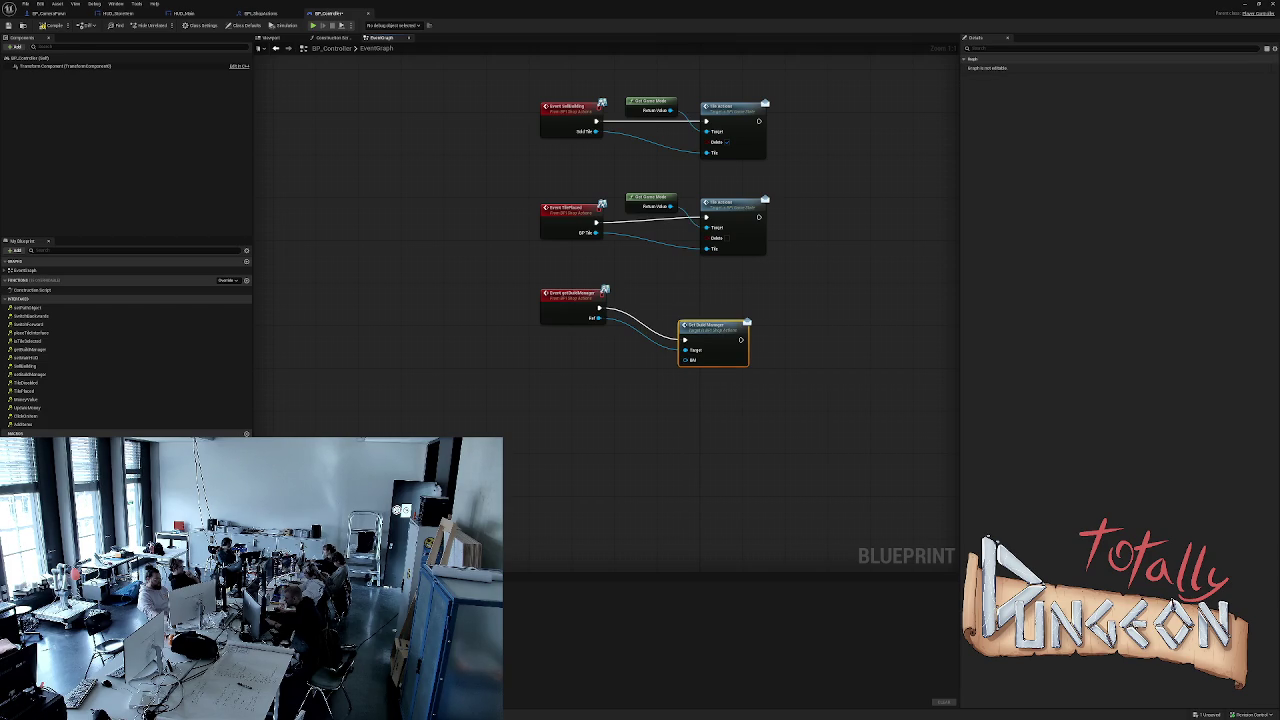
left_click_drag(712, 340, 707, 313)
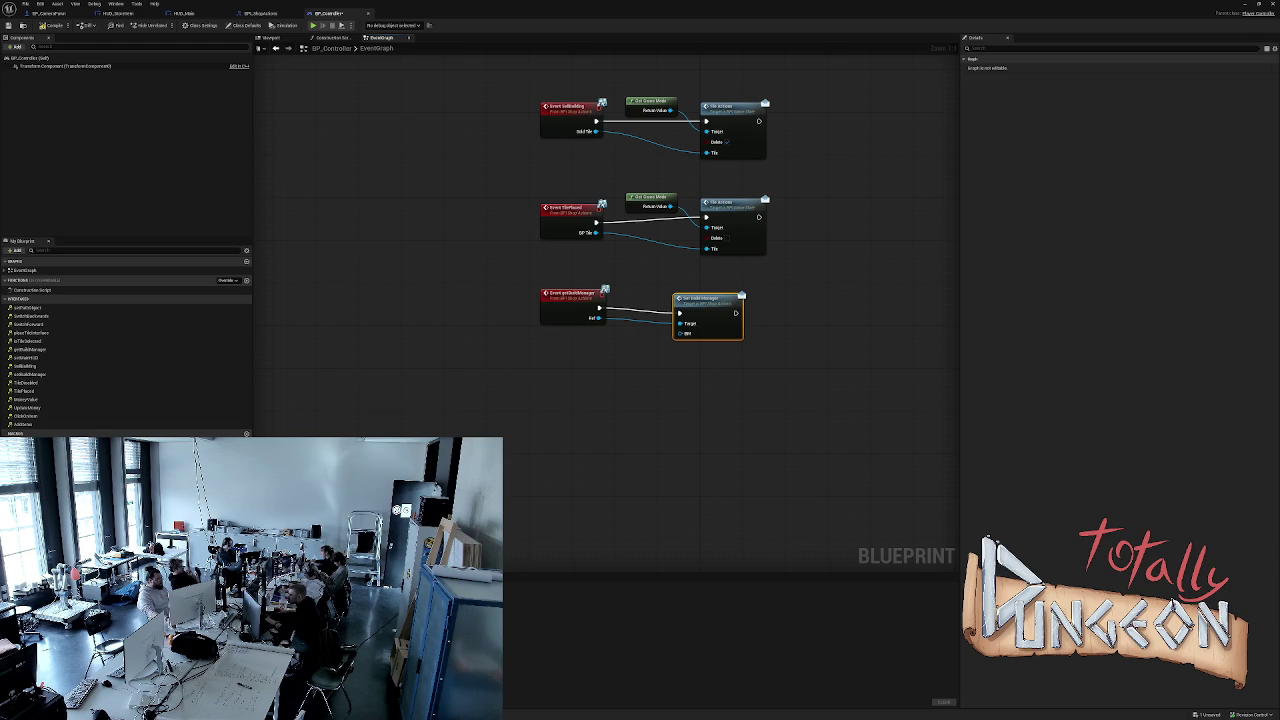
Wire a Build Manager variable getter into Set Build Manager's BM pin and compile BP_Controller.
mouse_move(30, 445)
left_mouse_down()
mouse_move(545, 400)
mouse_move(557, 371)
left_mouse_up()
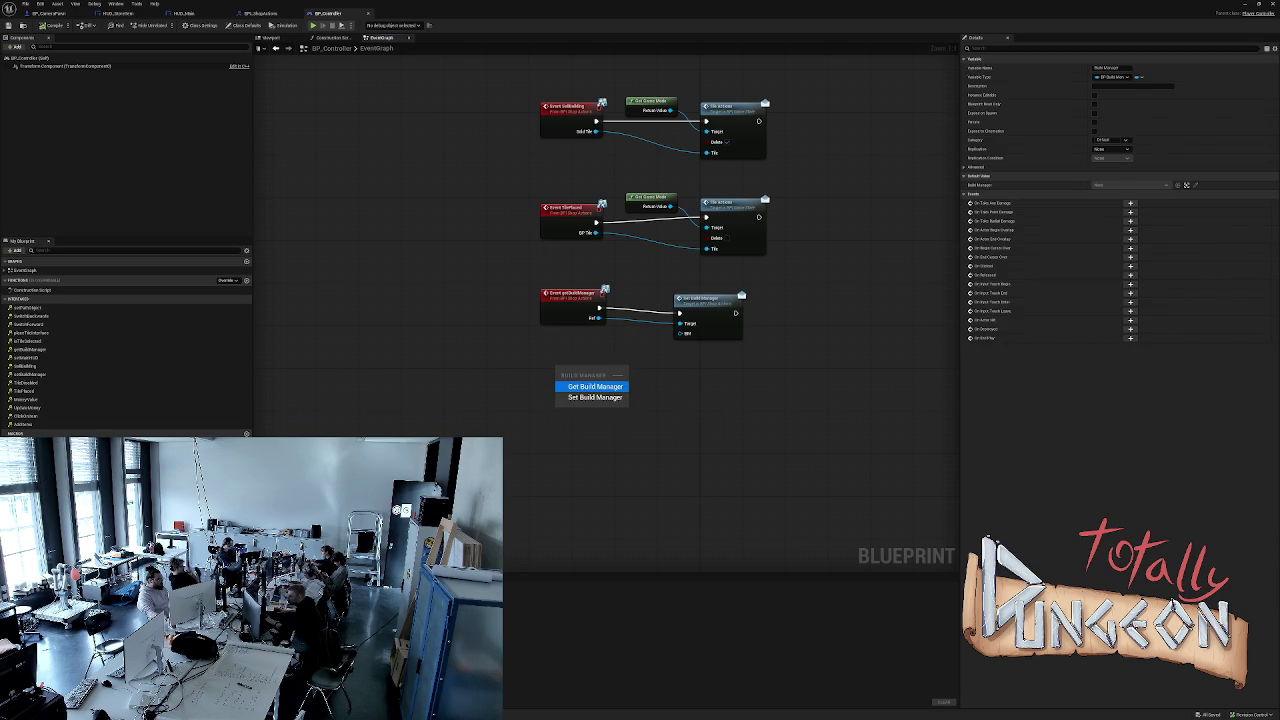
left_click(596, 387)
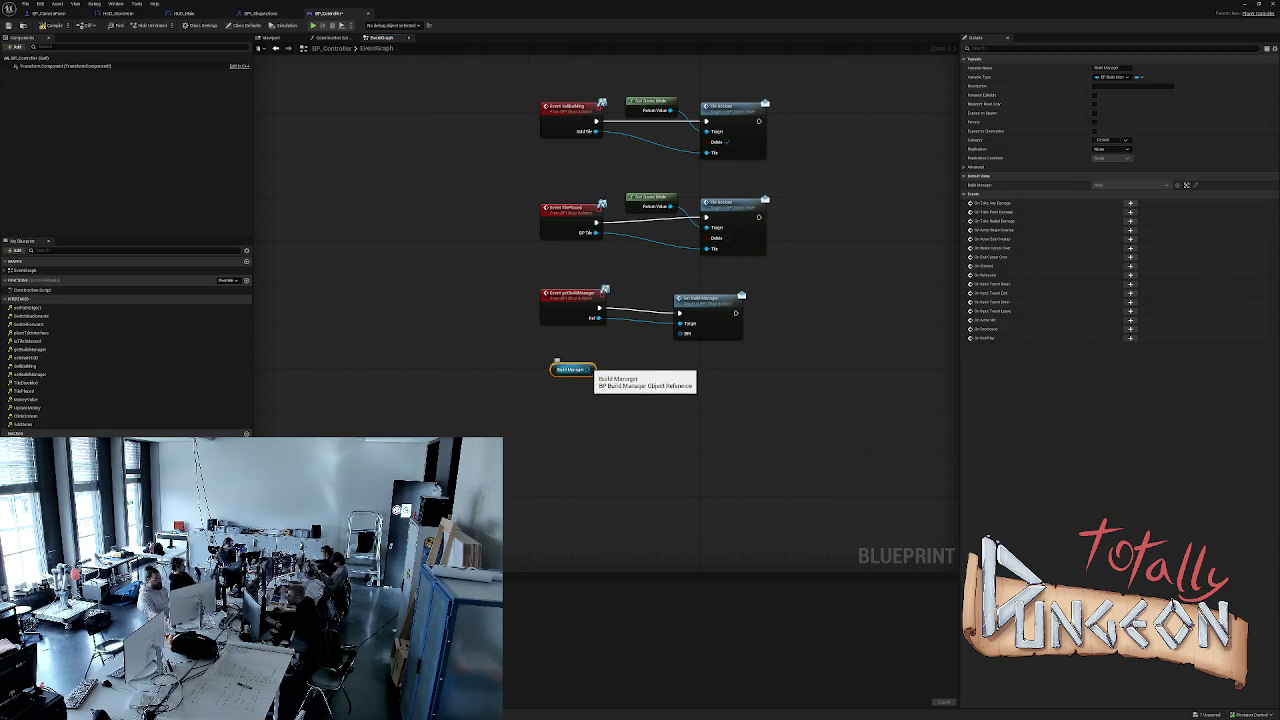
left_click_drag(587, 369, 681, 333)
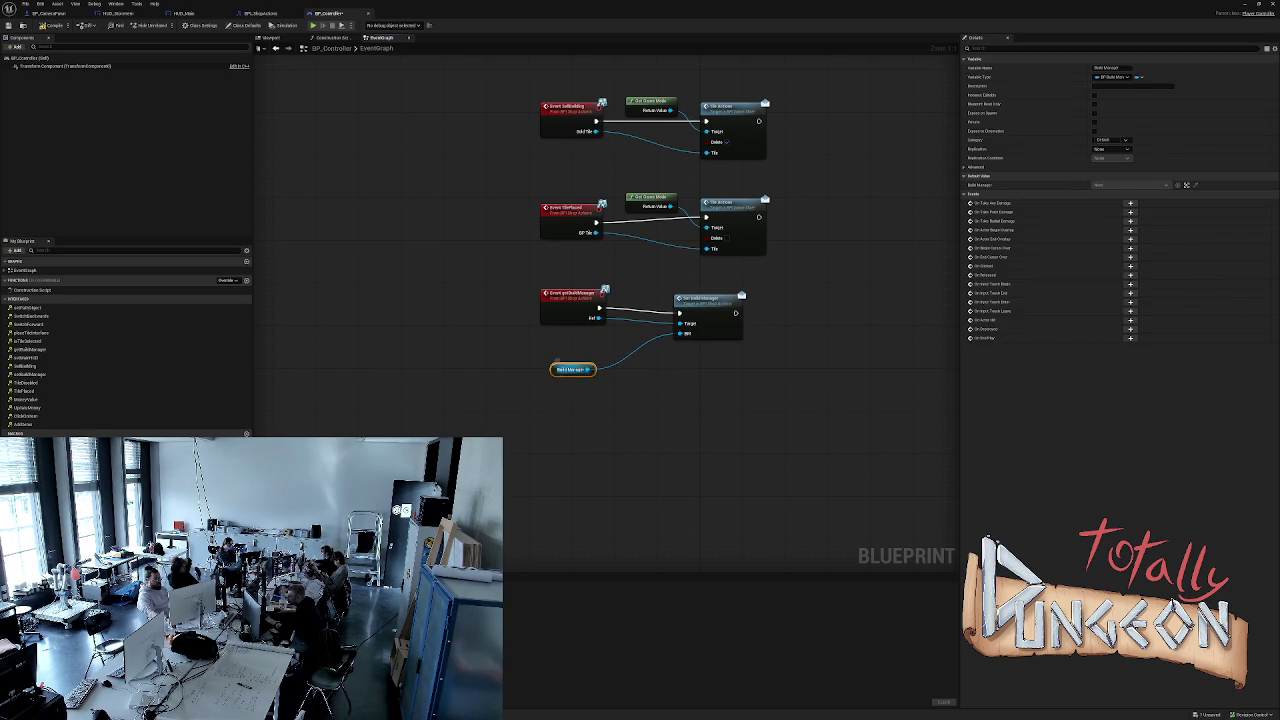
left_click_drag(558, 368, 568, 346)
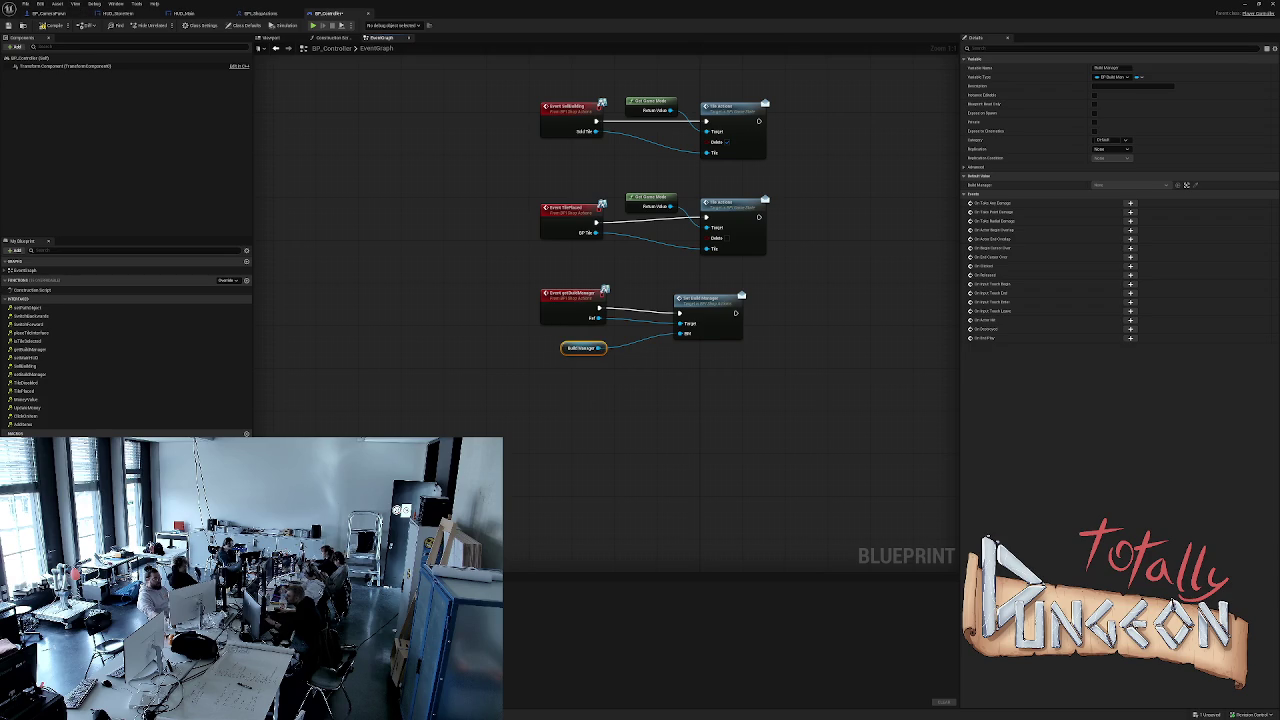
left_click(50, 25)
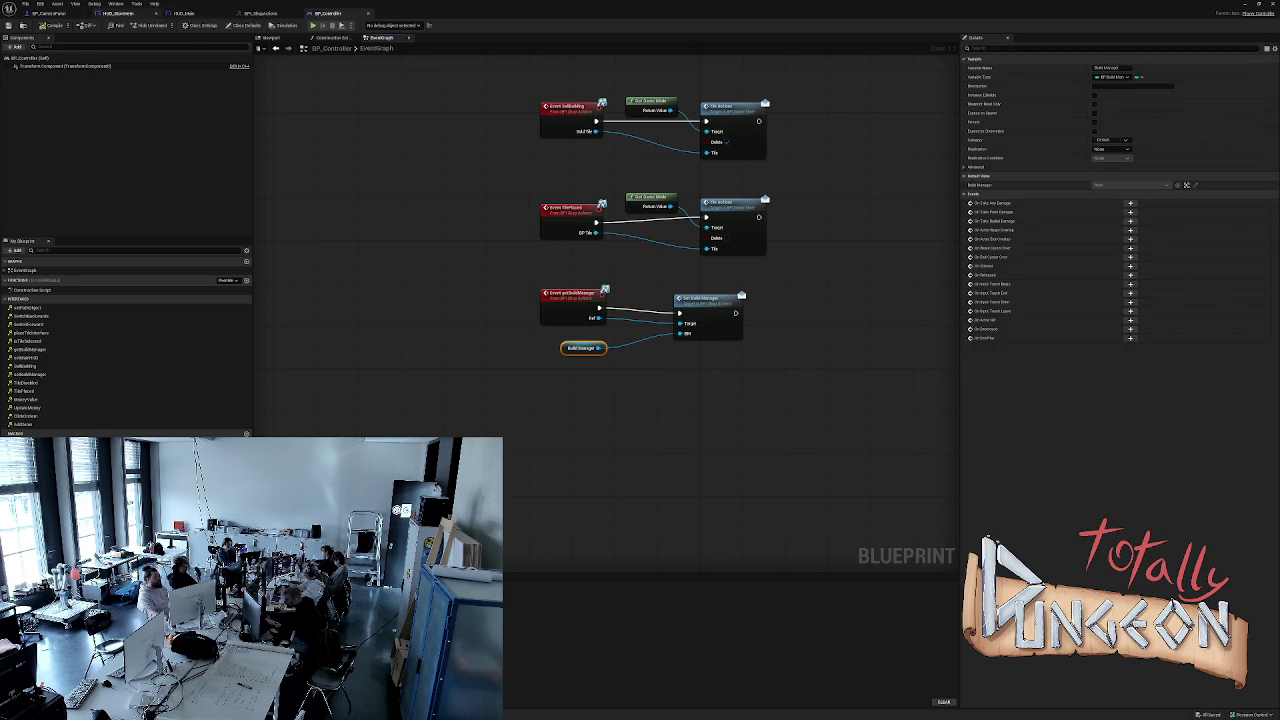
left_click(118, 13)
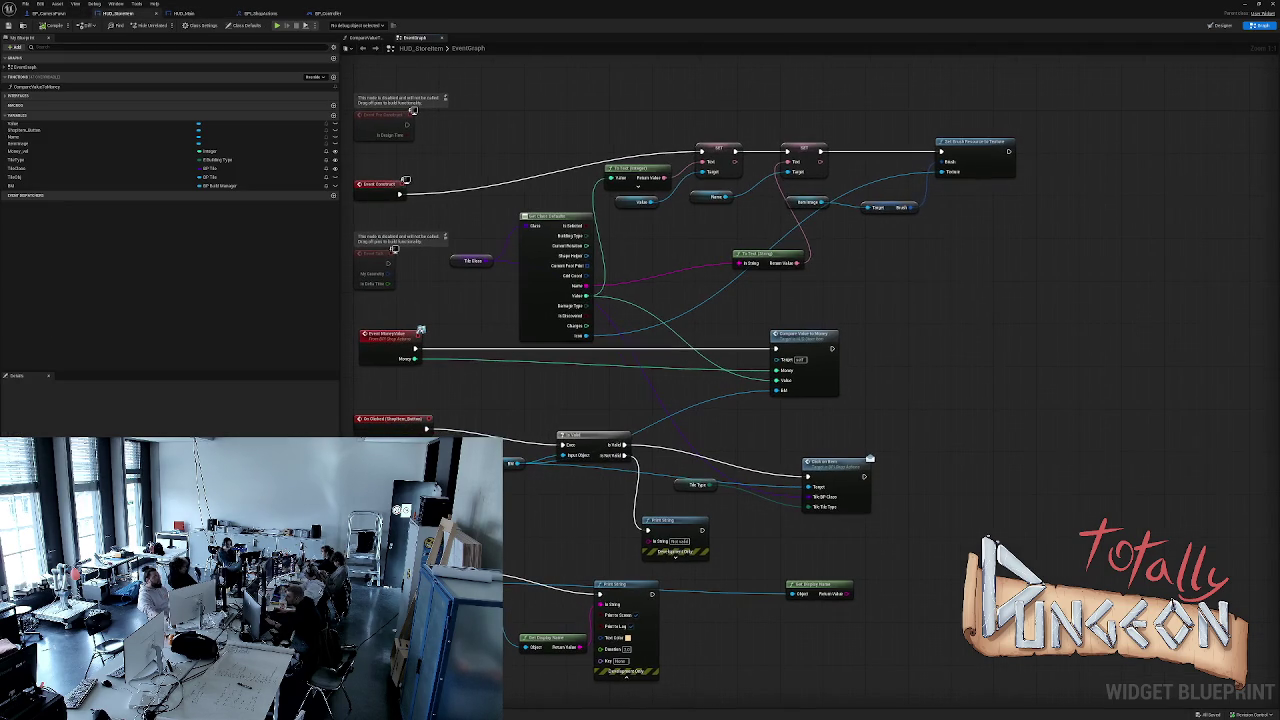
Delete the Get Display Name node from HUD_StoreItem's graph.
mouse_move(495, 538)
left_mouse_down()
mouse_move(590, 676)
mouse_move(612, 684)
left_mouse_up()
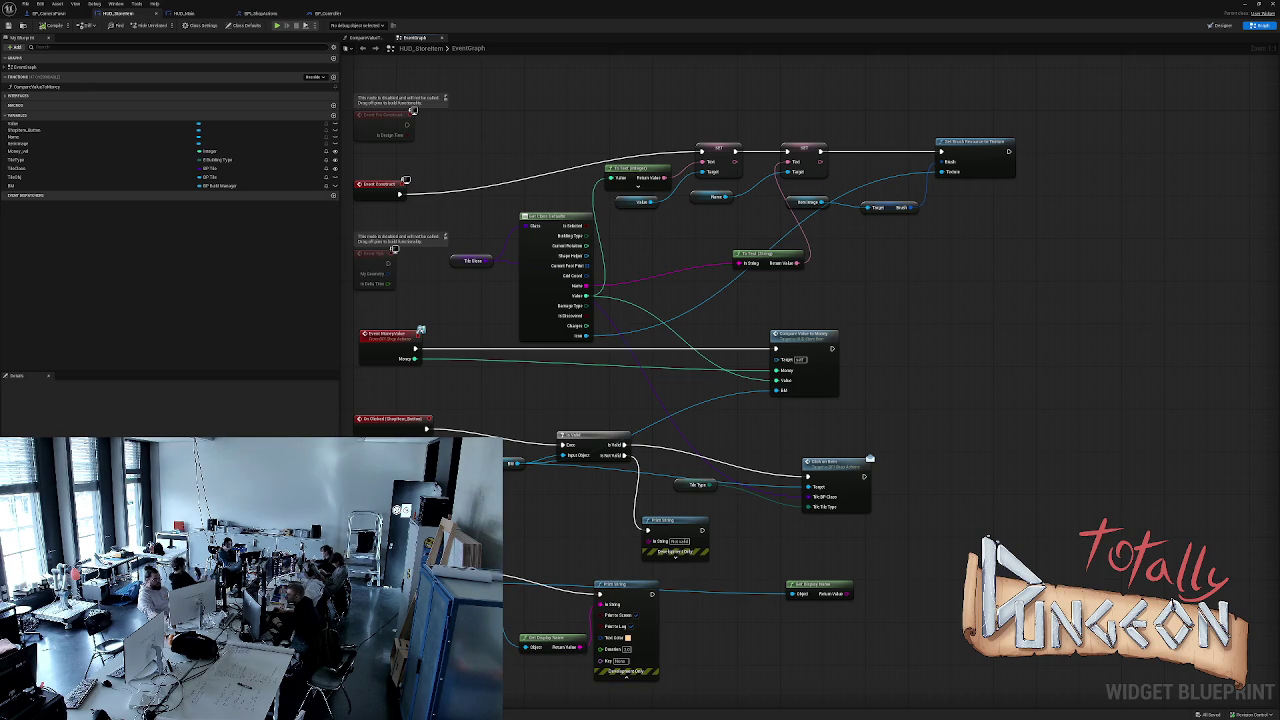
left_click(778, 594)
key("Delete")
Search for a Get Build Manager action following Set Brush Resource to Texture.
left_click_drag(670, 380, 644, 438)
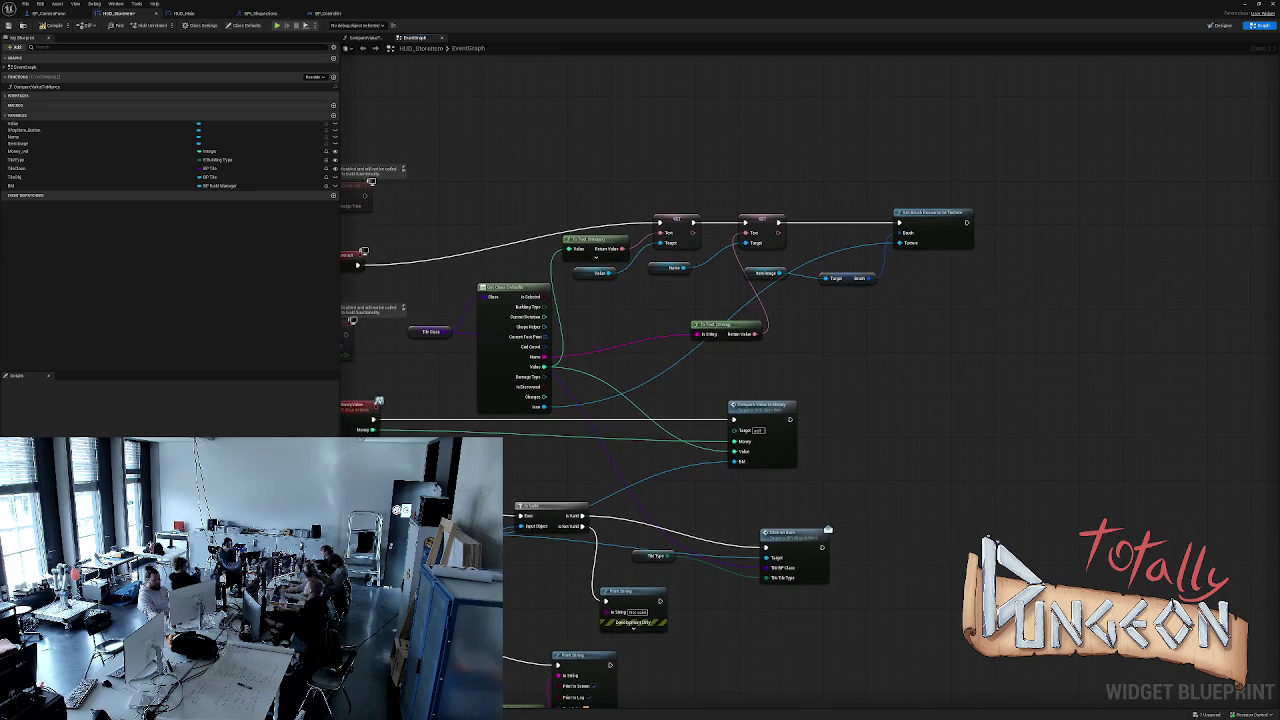
left_click_drag(975, 230, 1028, 230)
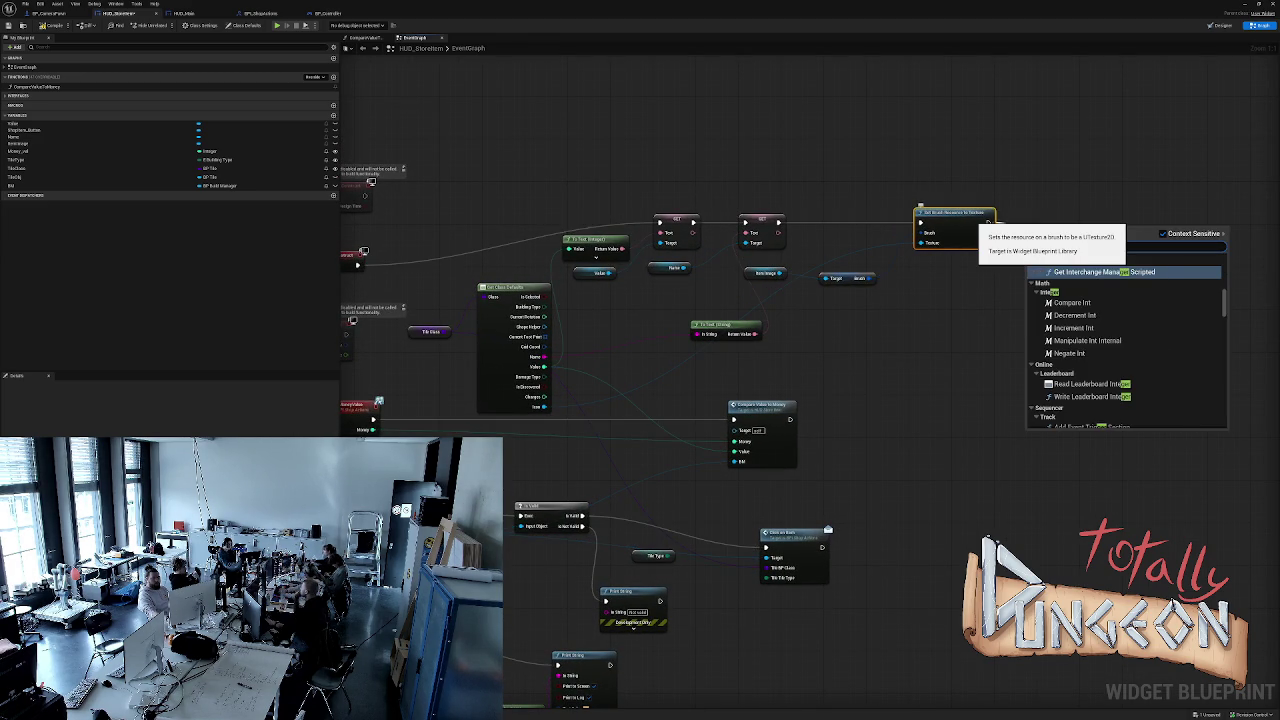
type("t bui")
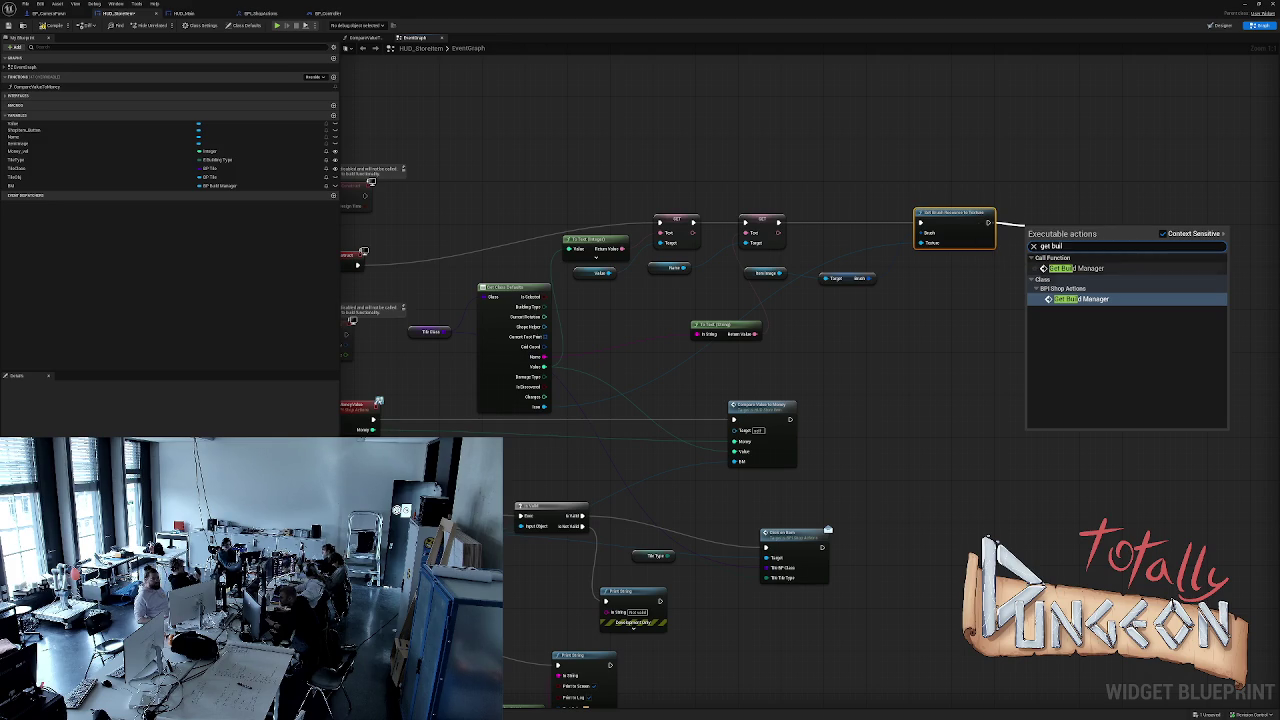
Add the shop interface's Get Build Manager message node after Set Brush Resource to Texture.
left_click(1163, 233)
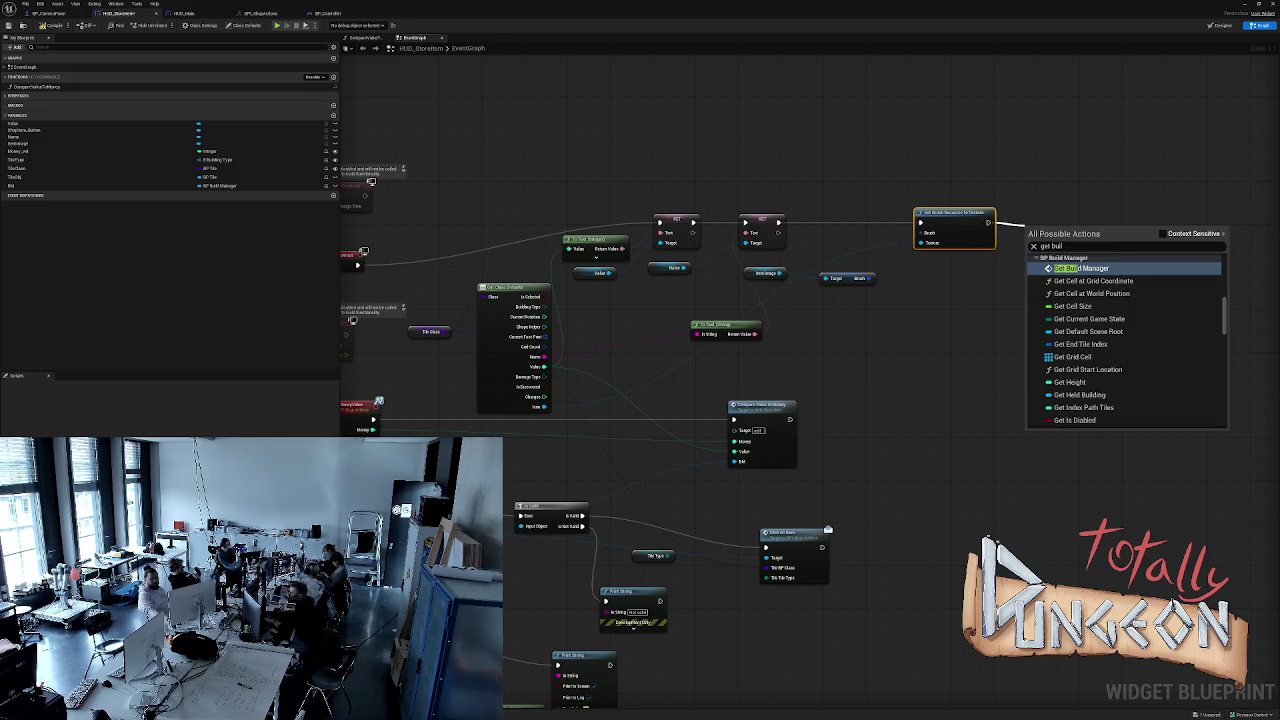
type("d")
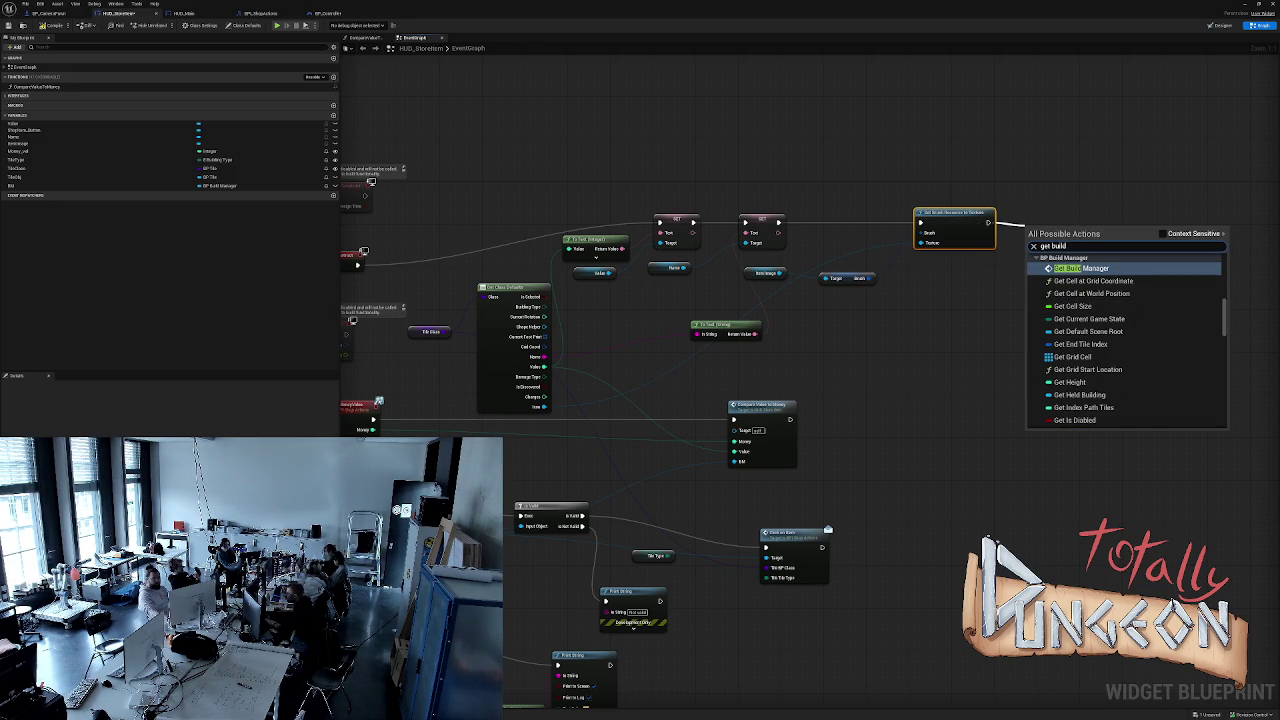
type("ma")
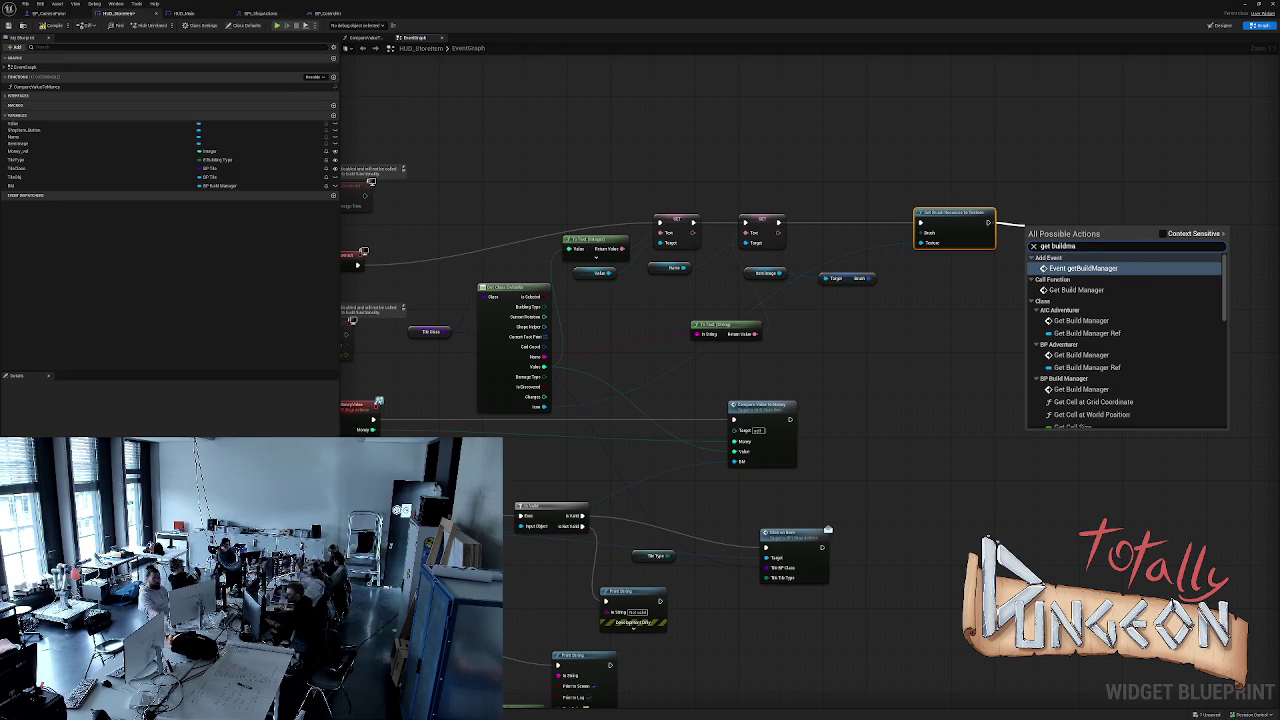
type("nager")
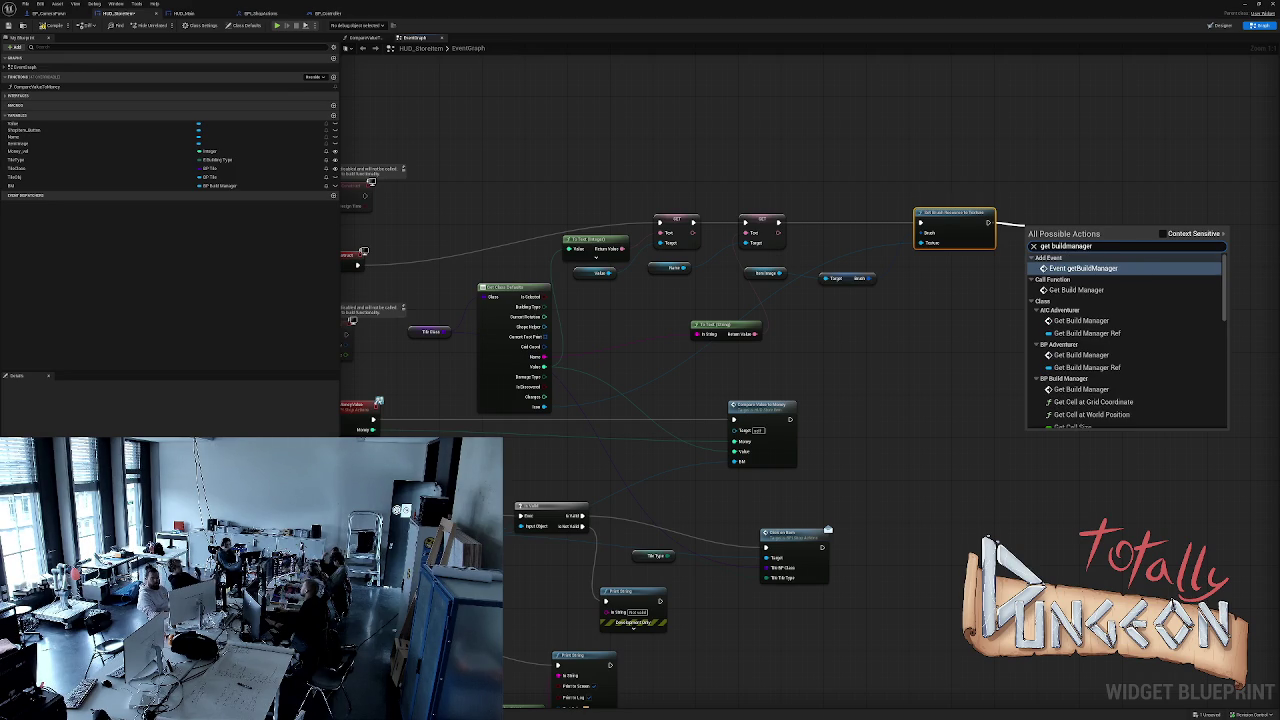
key("Down")
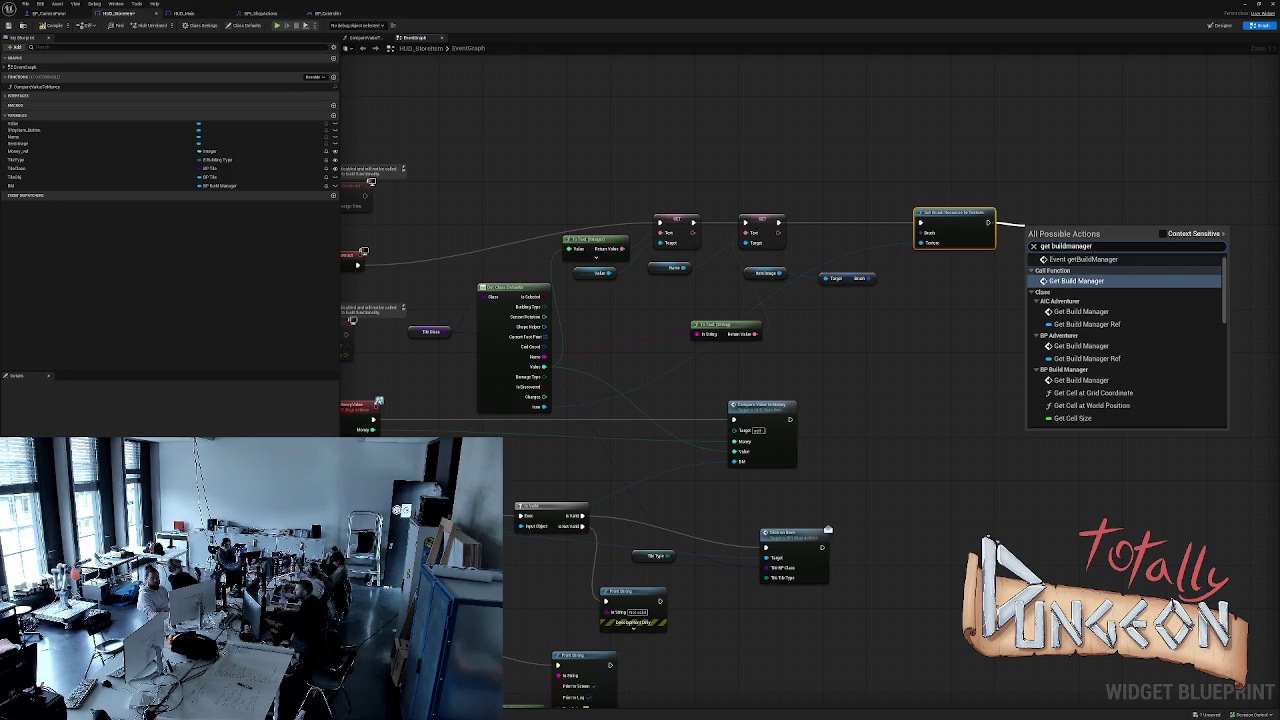
key("Down")
key("Down")
key("Down")
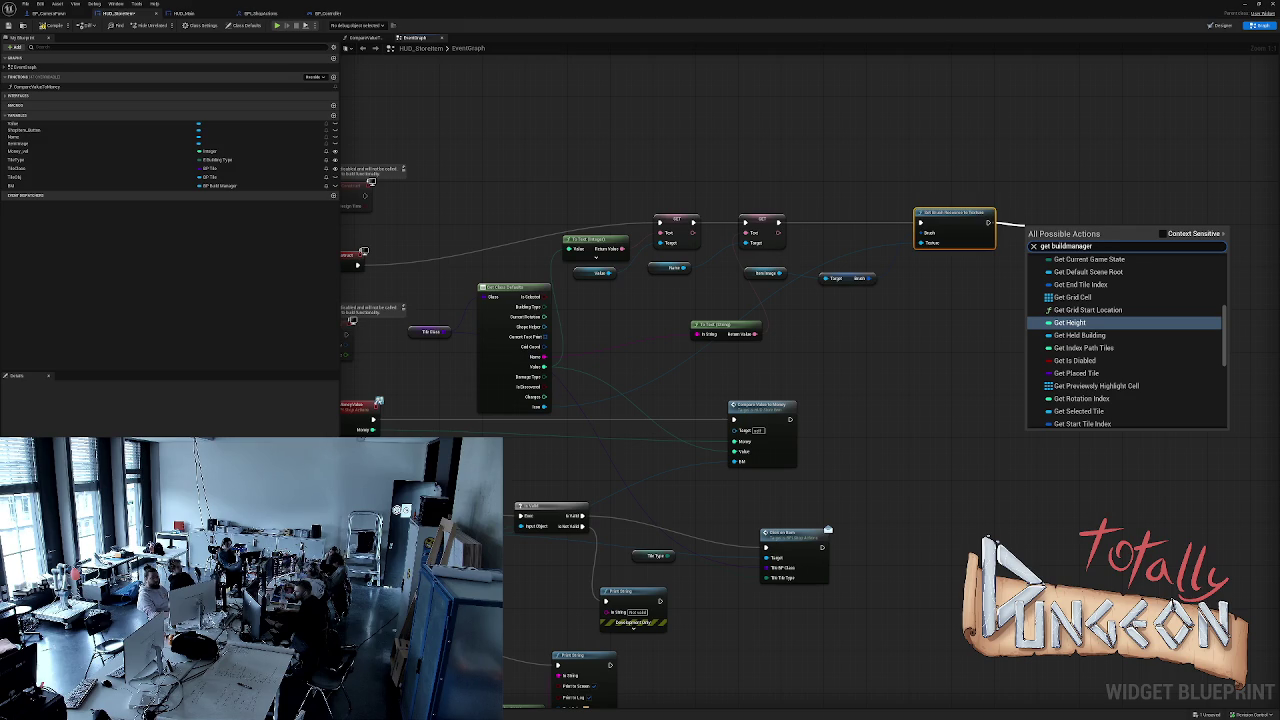
key("Down")
key("Down")
key("Down")
key("Down")
key("Down")
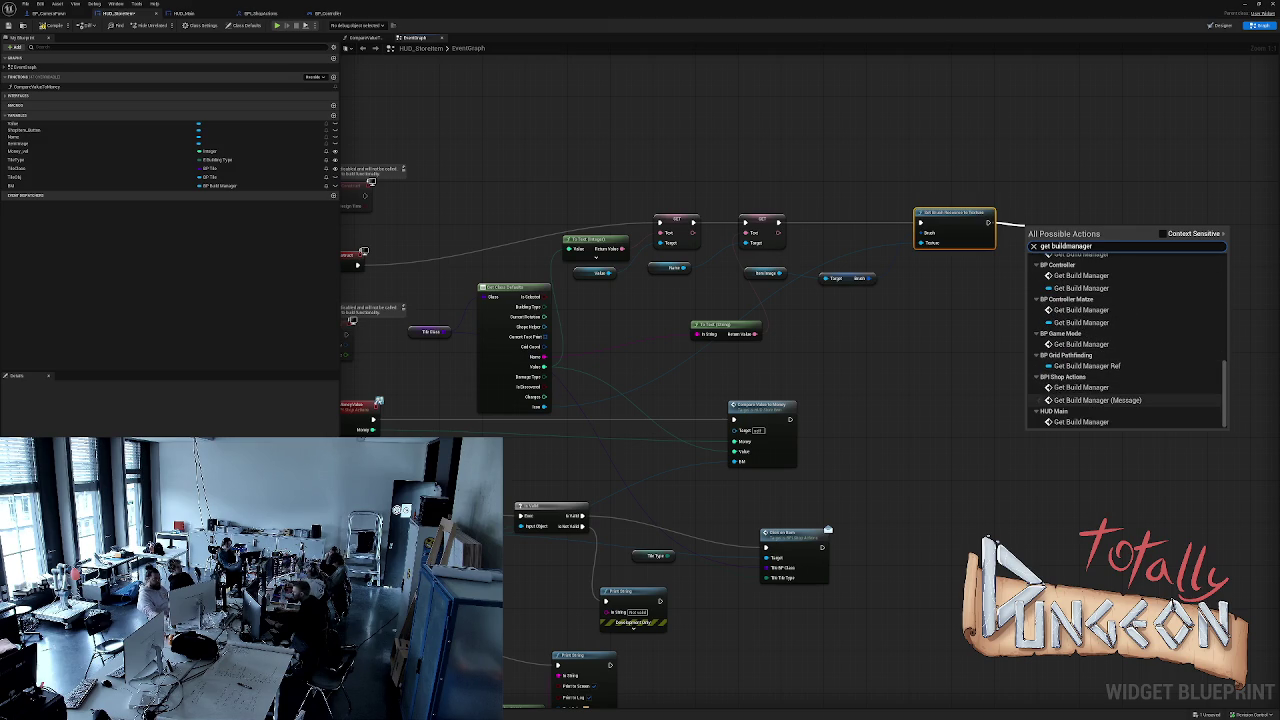
key("Return")
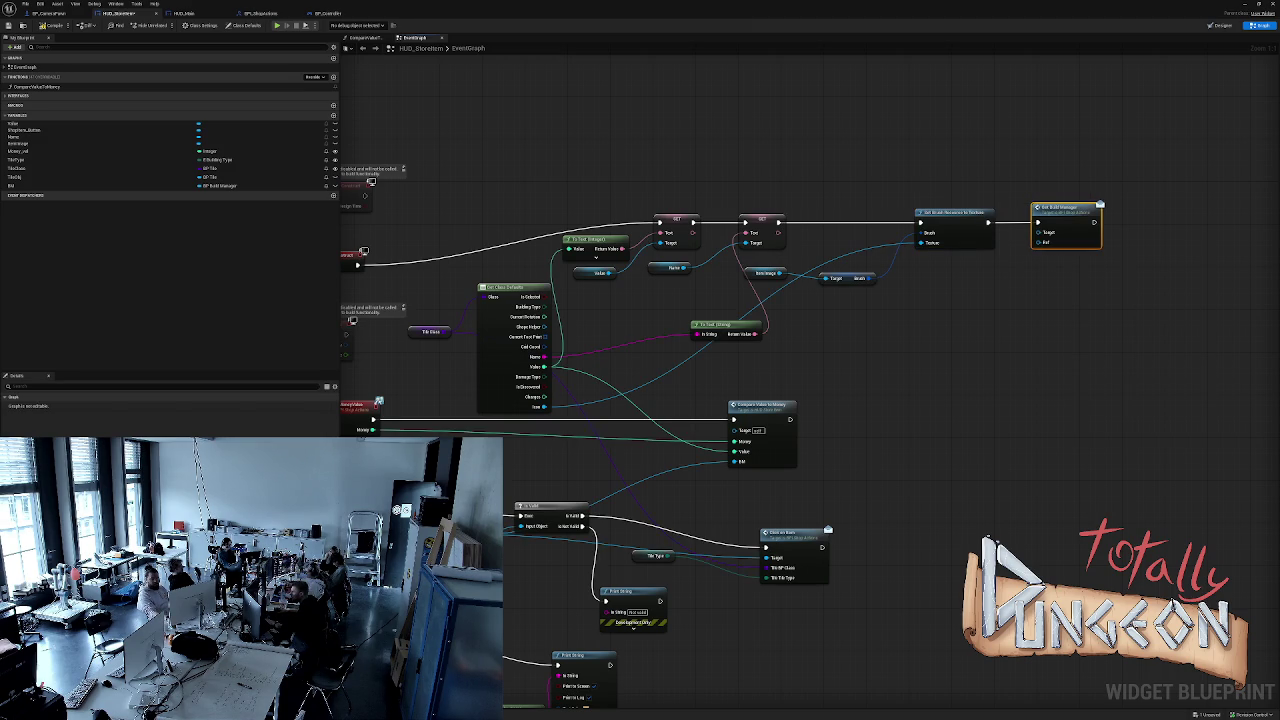
left_click_drag(1060, 215, 1076, 209)
Add a Get Player Controller node and wire it into Get Build Manager's Target pin.
right_click(945, 151)
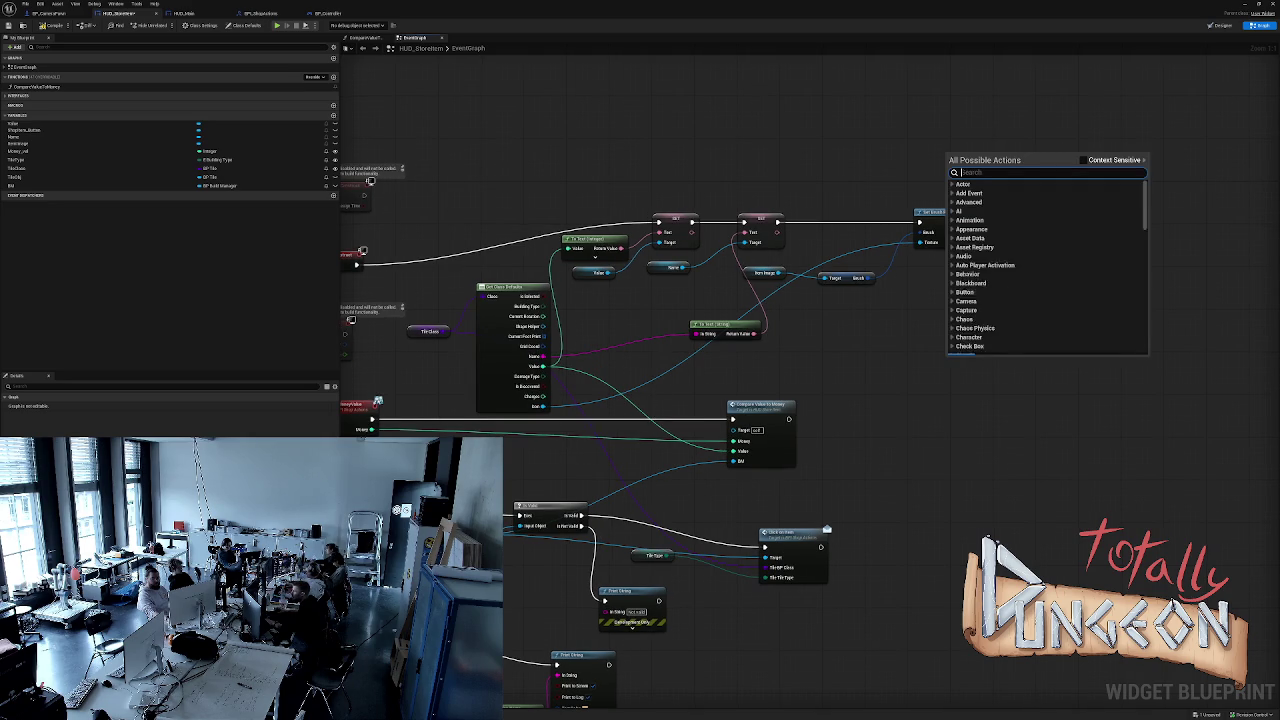
type("ge")
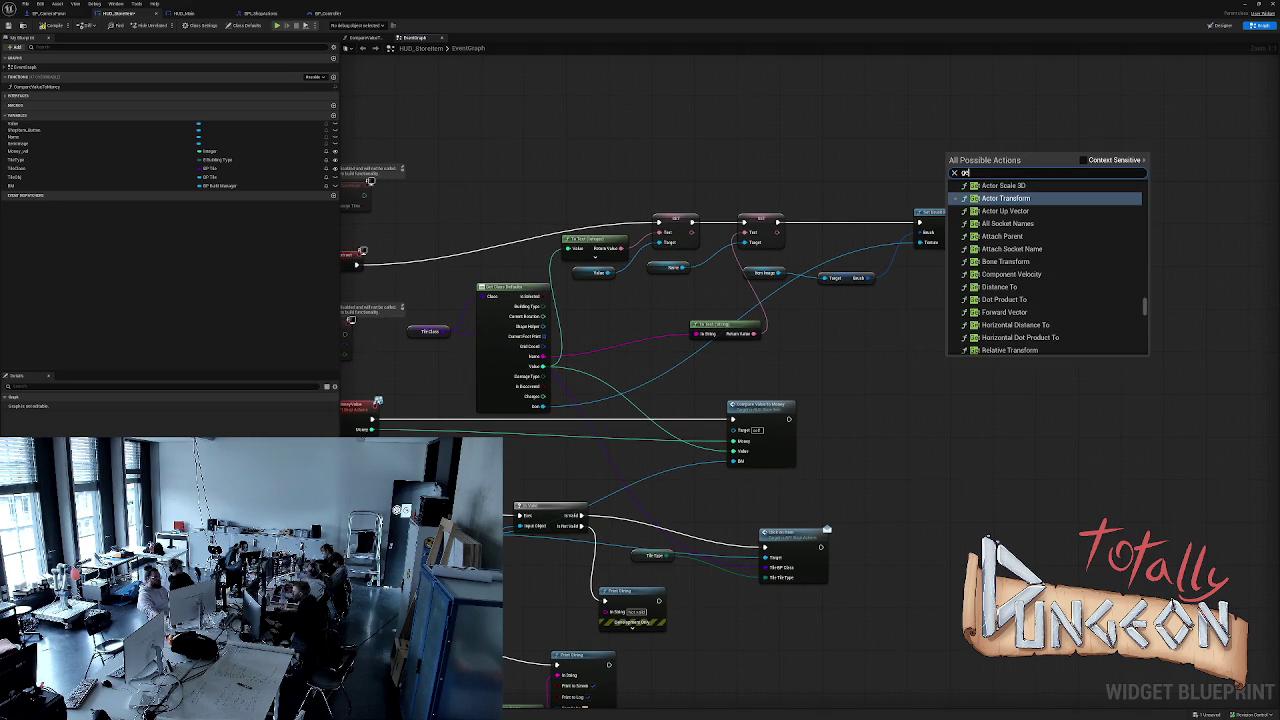
key("BackSpace")
key("BackSpace")
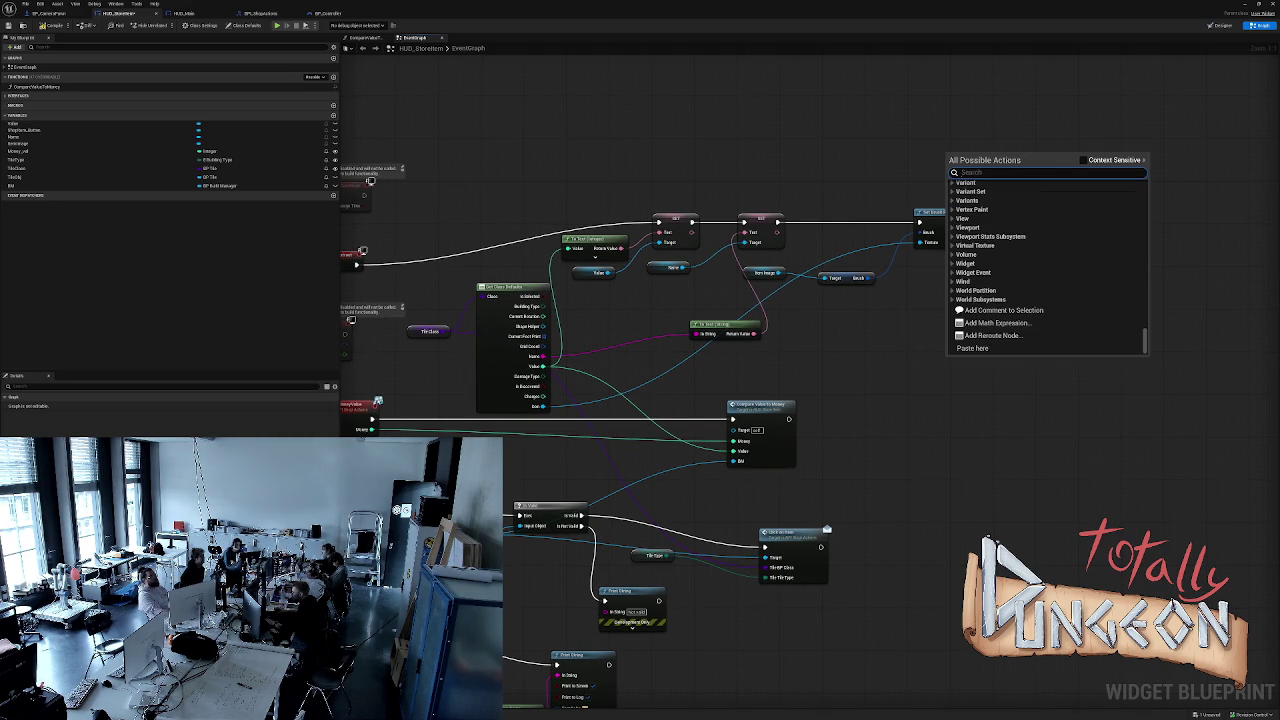
type("ge")
key("BackSpace")
key("BackSpace")
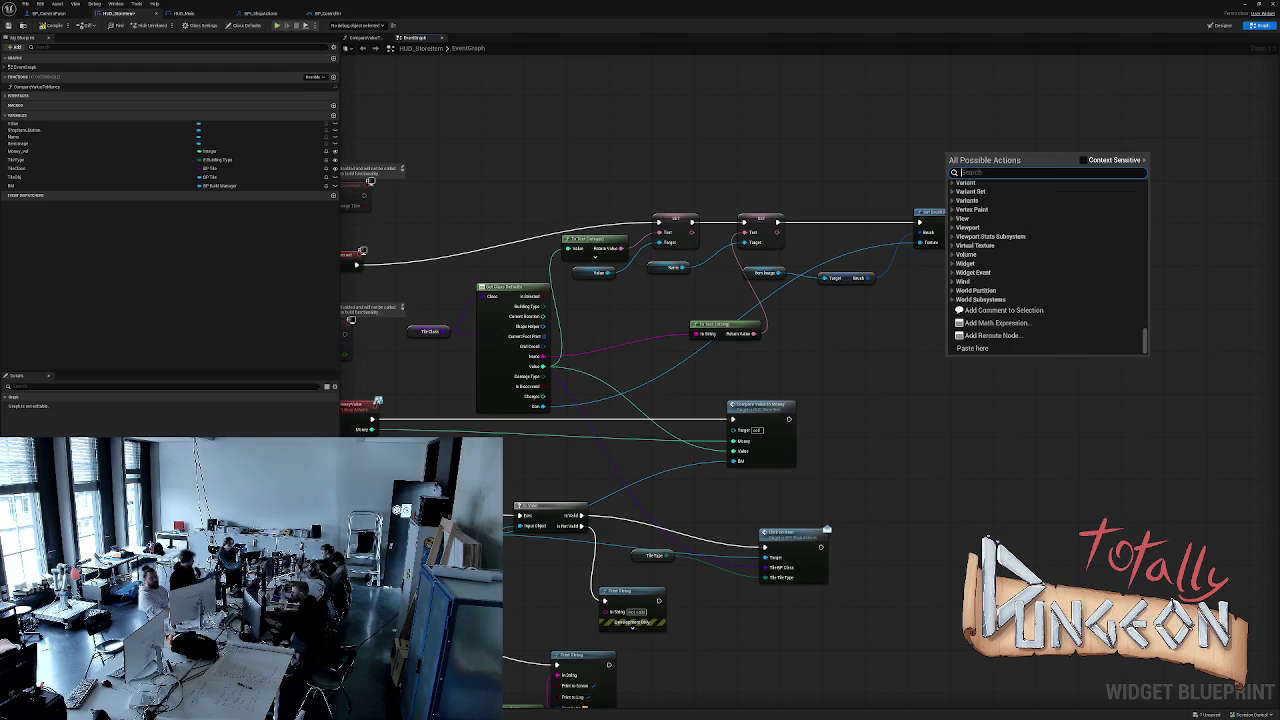
type("get con")
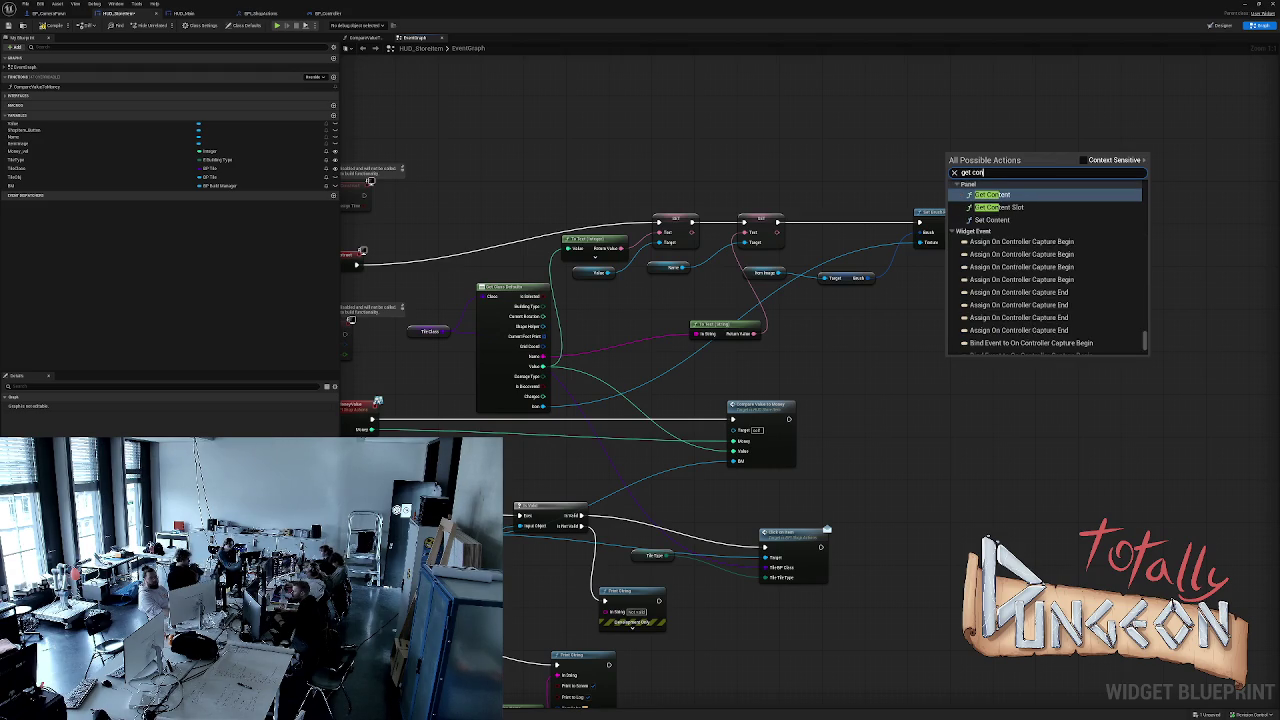
type("tr")
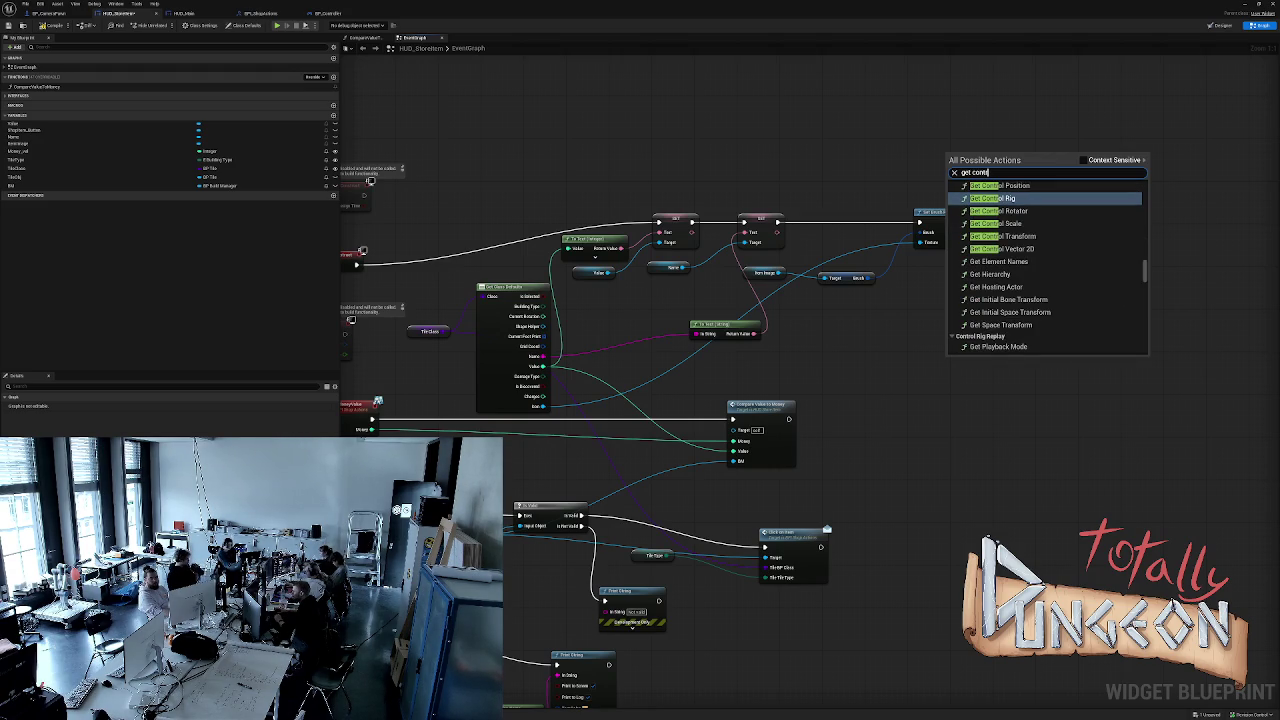
type("oller")
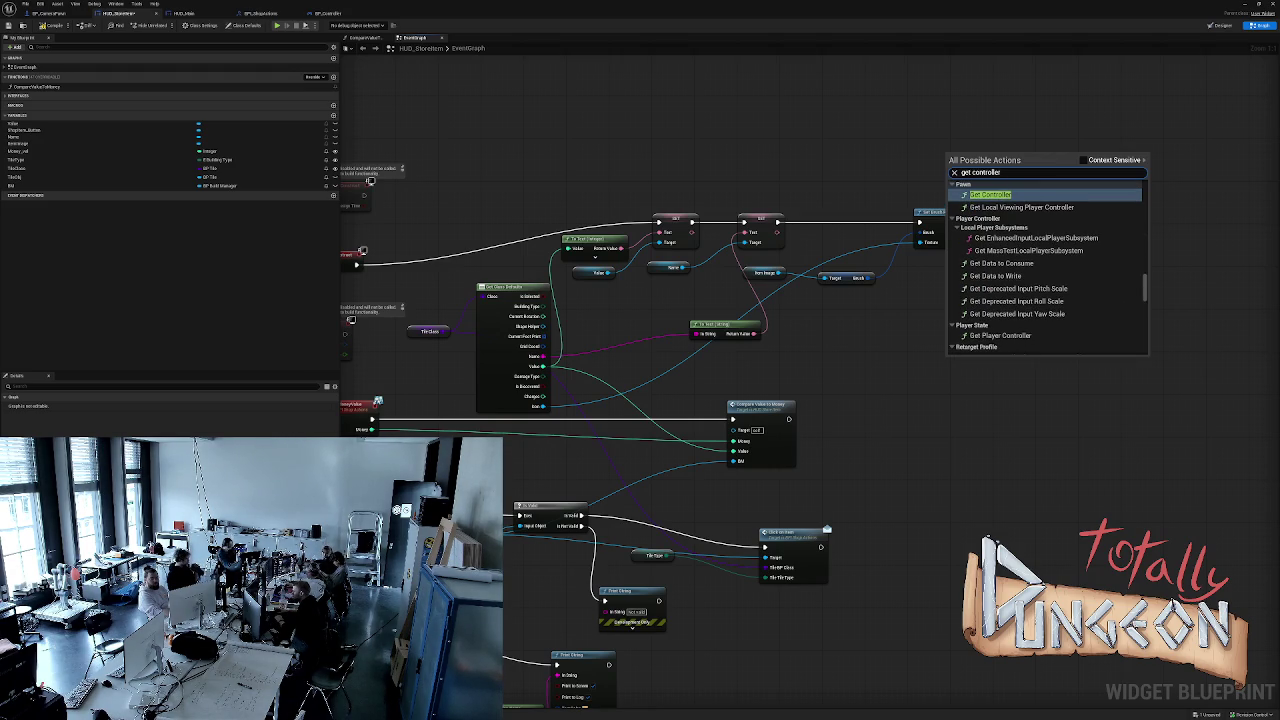
left_click(1083, 160)
key("Return")
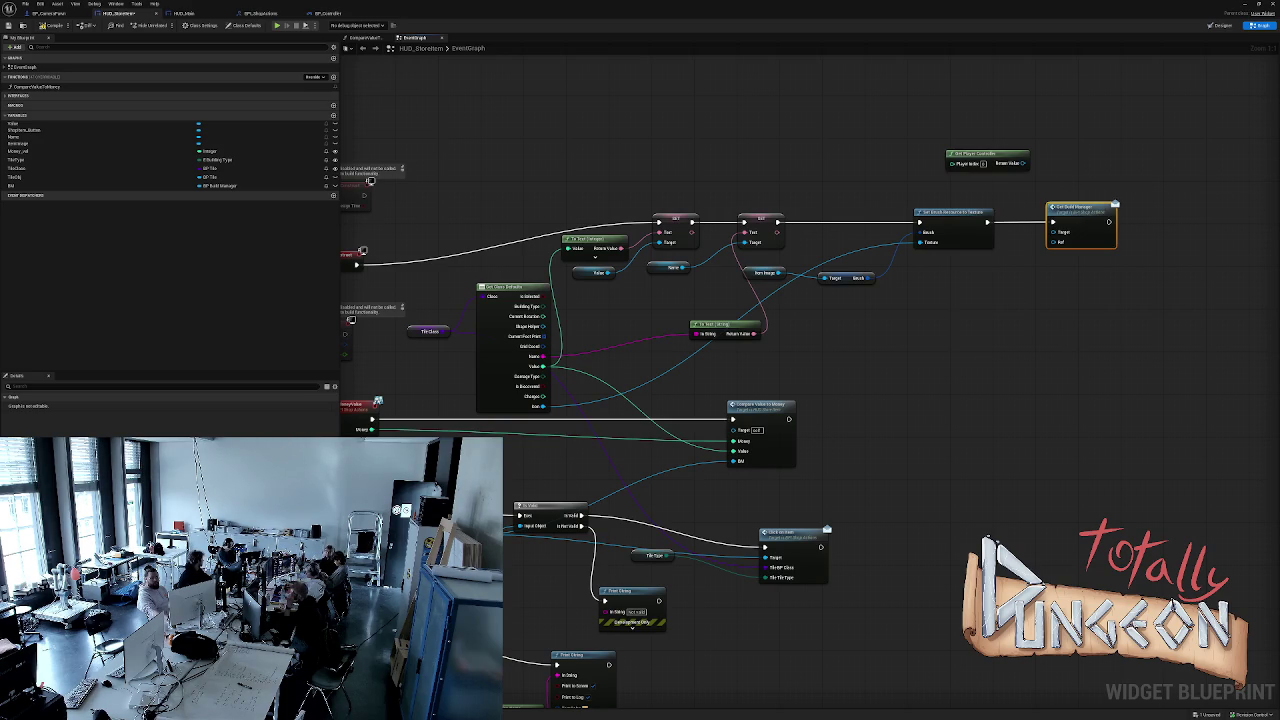
mouse_move(1001, 168)
left_mouse_down()
mouse_move(1072, 236)
mouse_move(1032, 282)
left_mouse_up()
type("self")
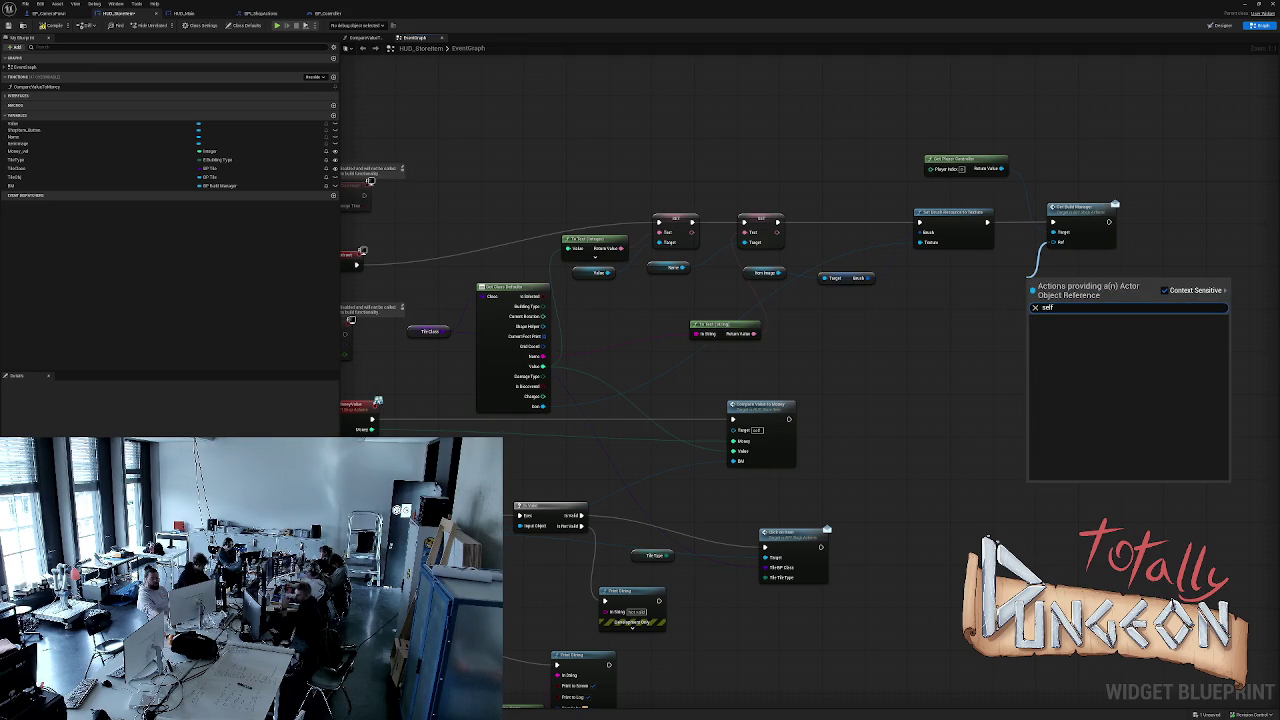
key("Escape")
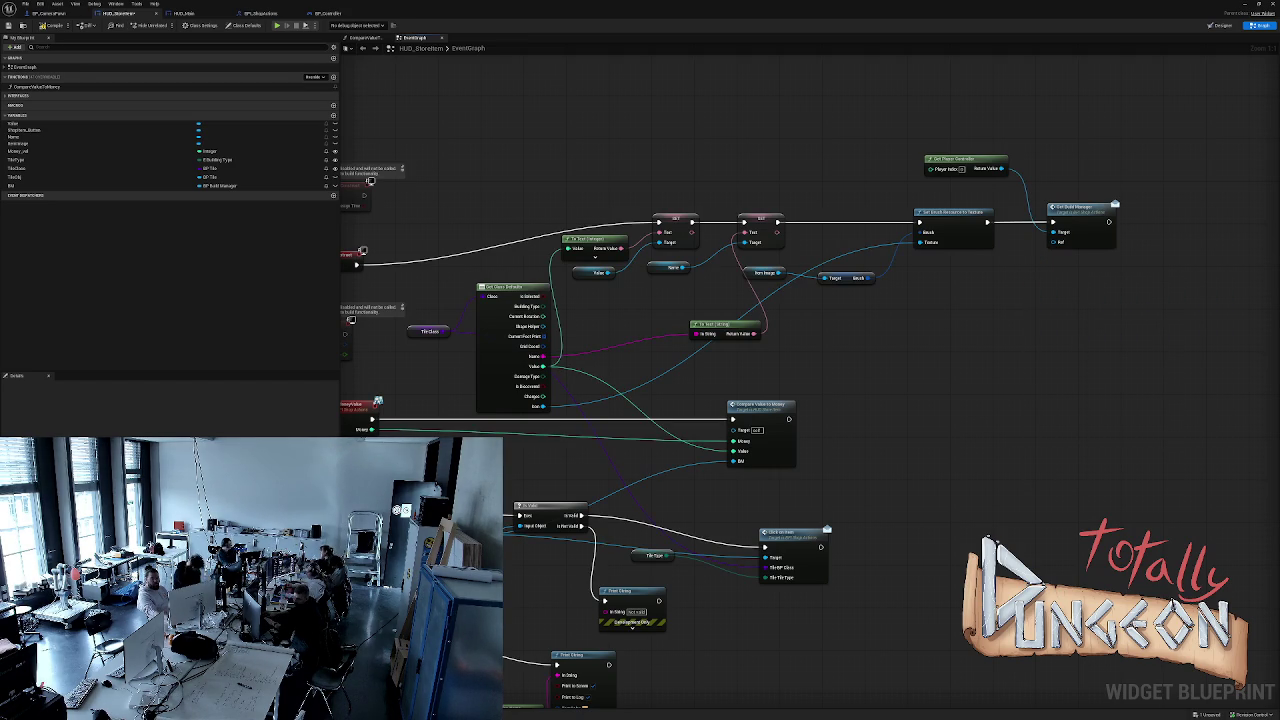
left_click(185, 13)
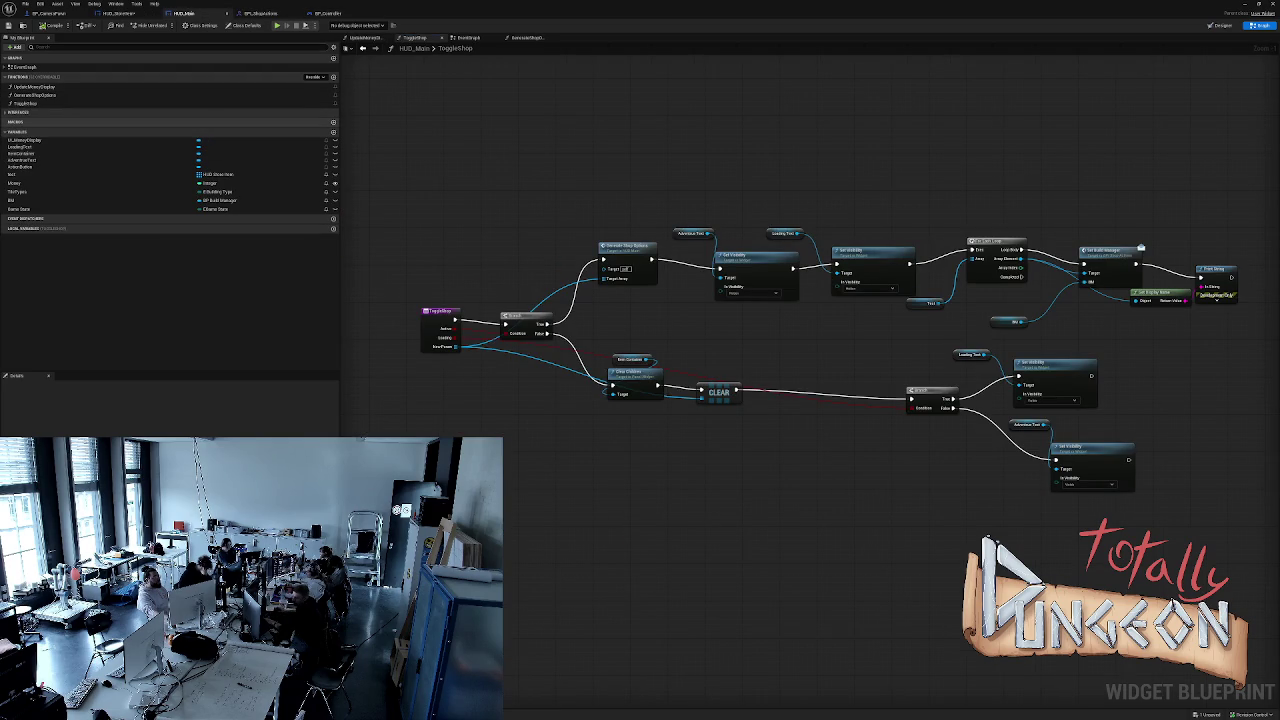
Add a Widget-reference input named WidgetRef to getBuildManager in BP_ShopInterface and compile.
left_click(258, 13)
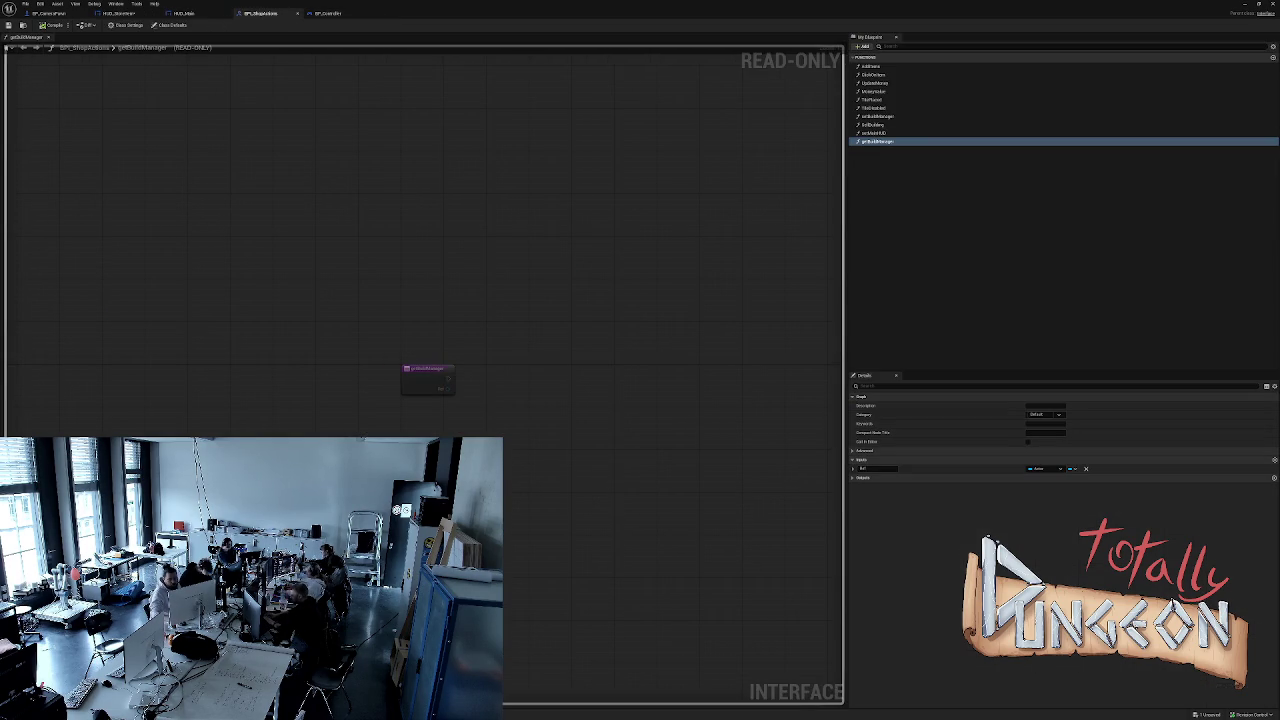
left_click(1274, 459)
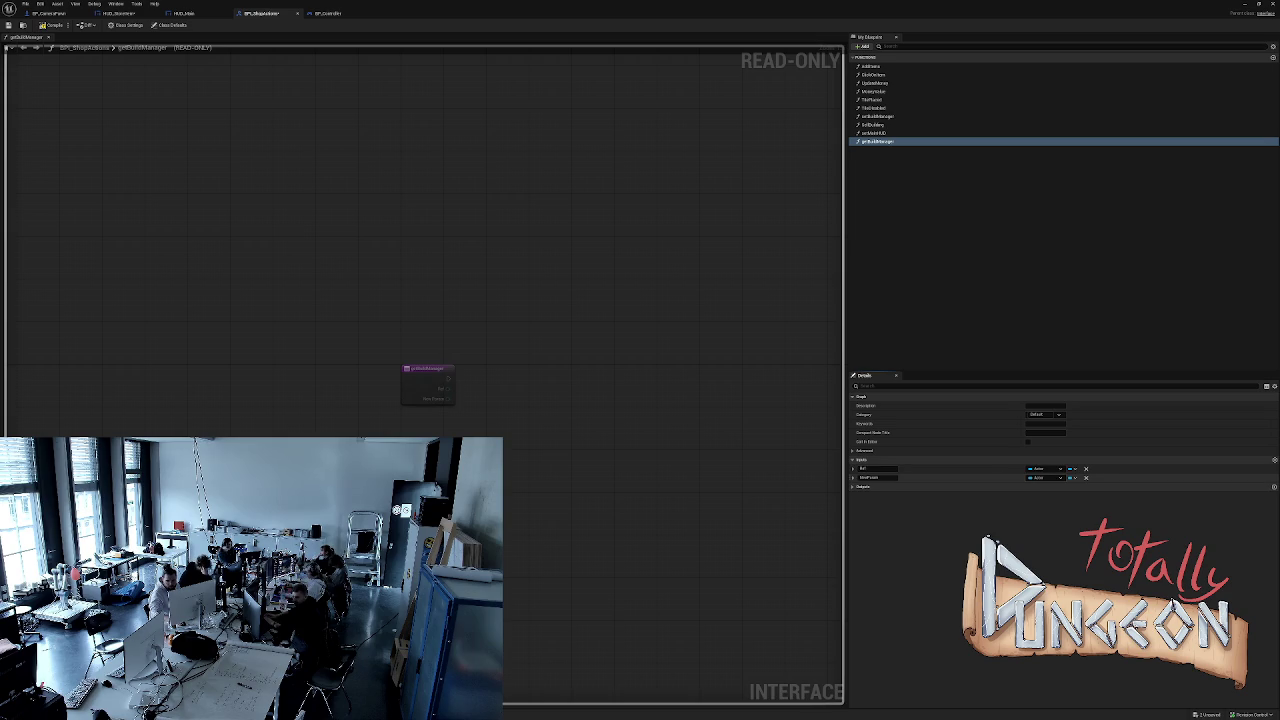
left_click(1040, 477)
type("Wid")
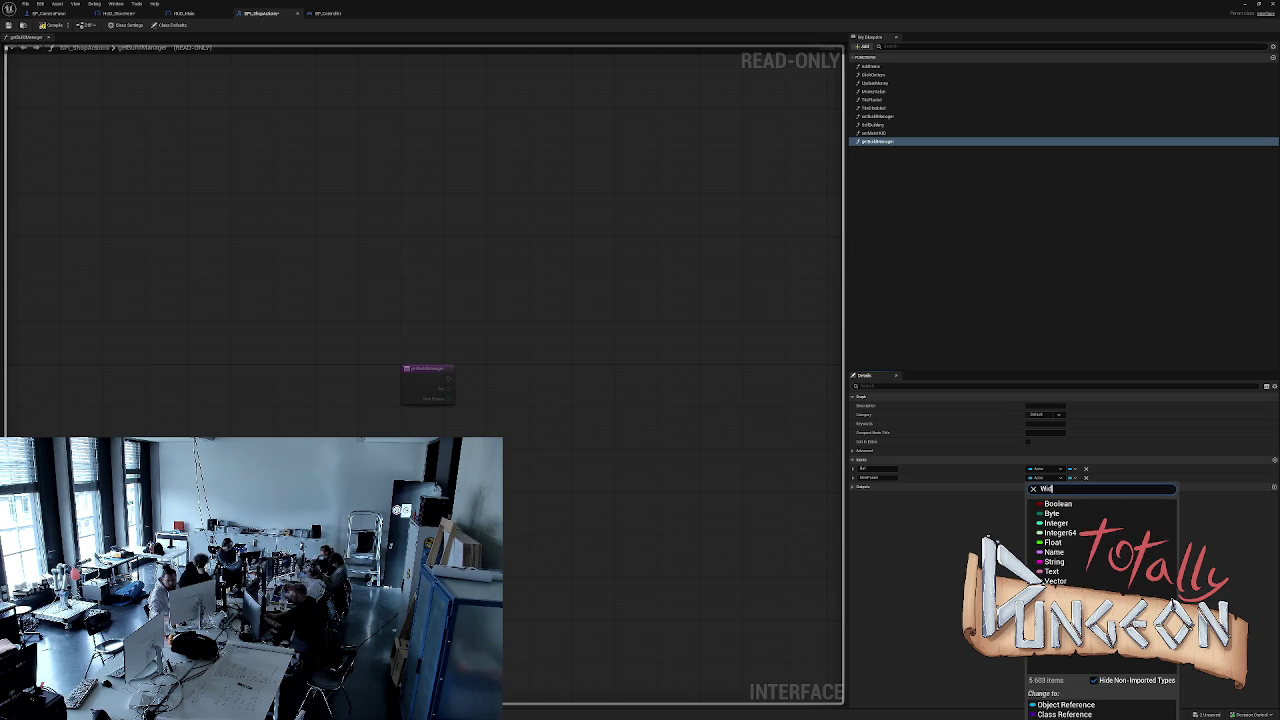
type("get")
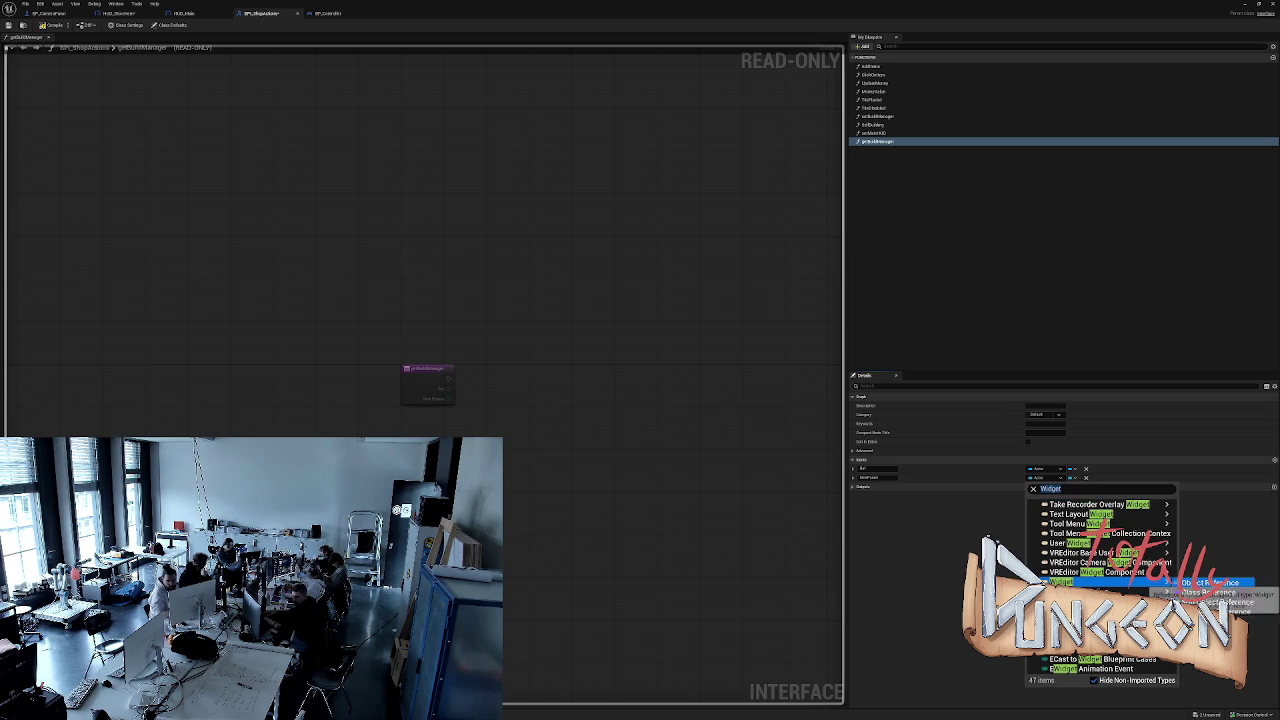
left_click(1200, 592)
type("WidgetRef")
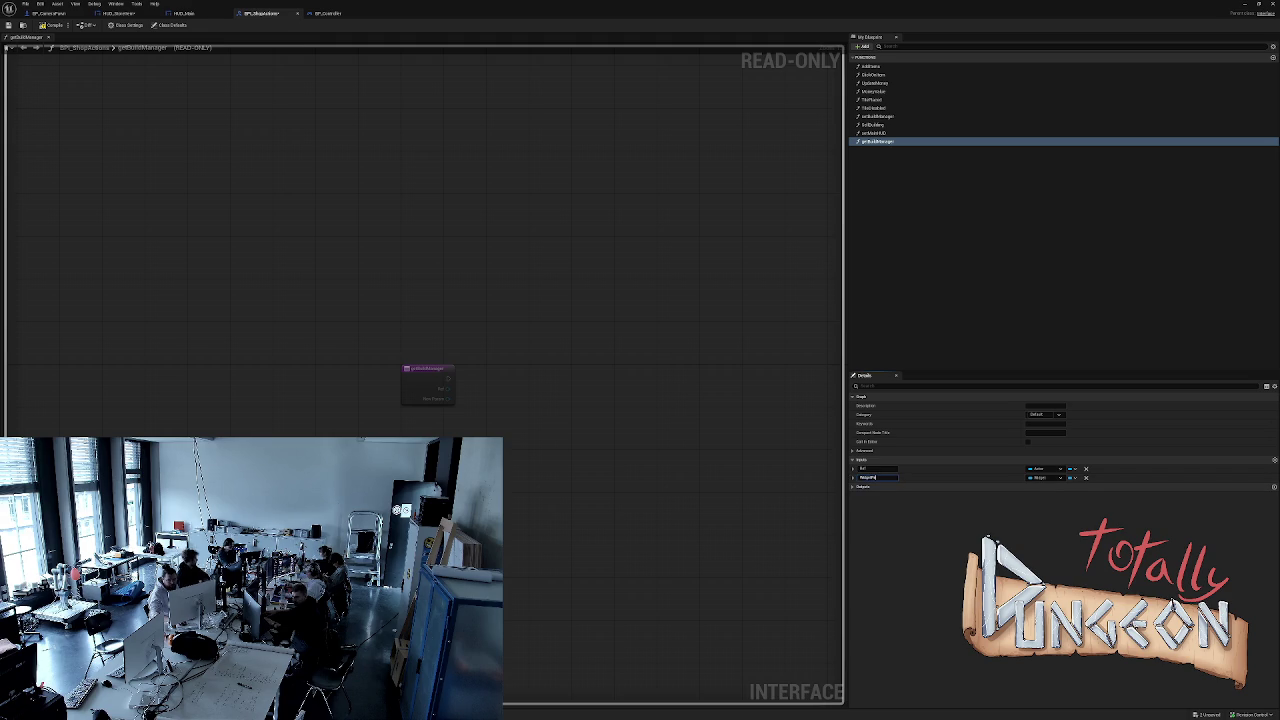
key("Return")
left_click(877, 468)
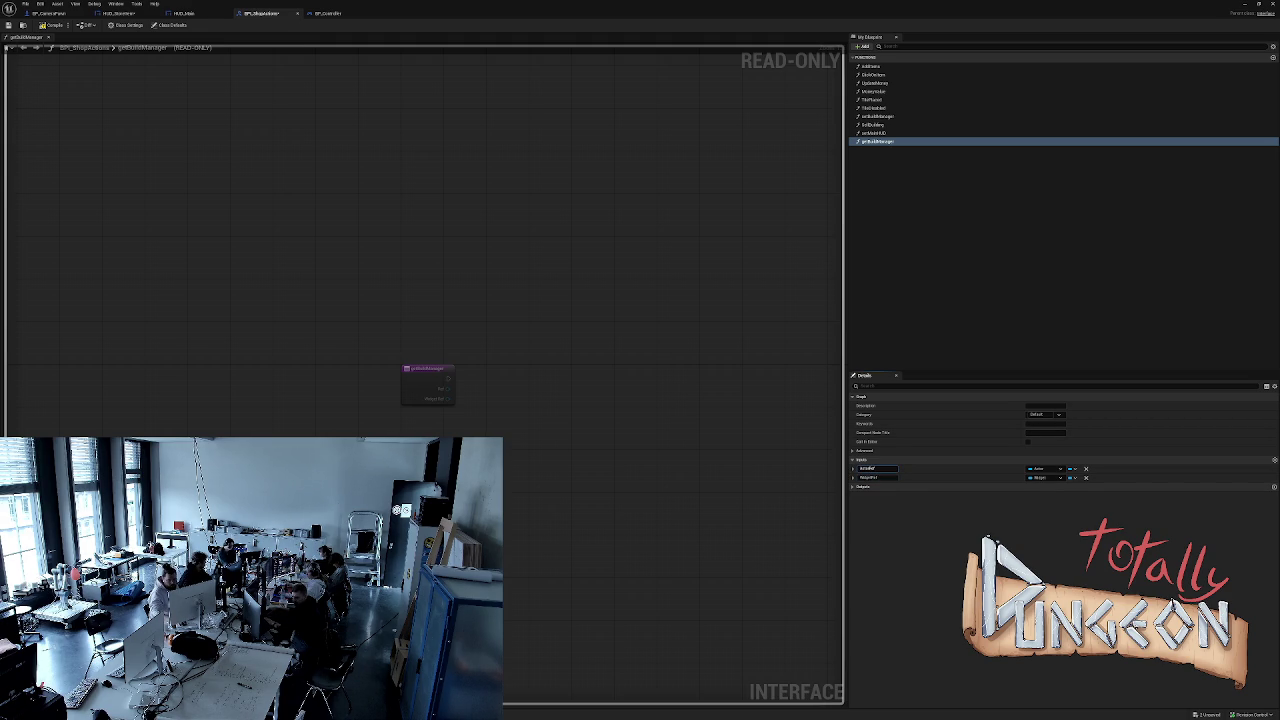
left_click(50, 25)
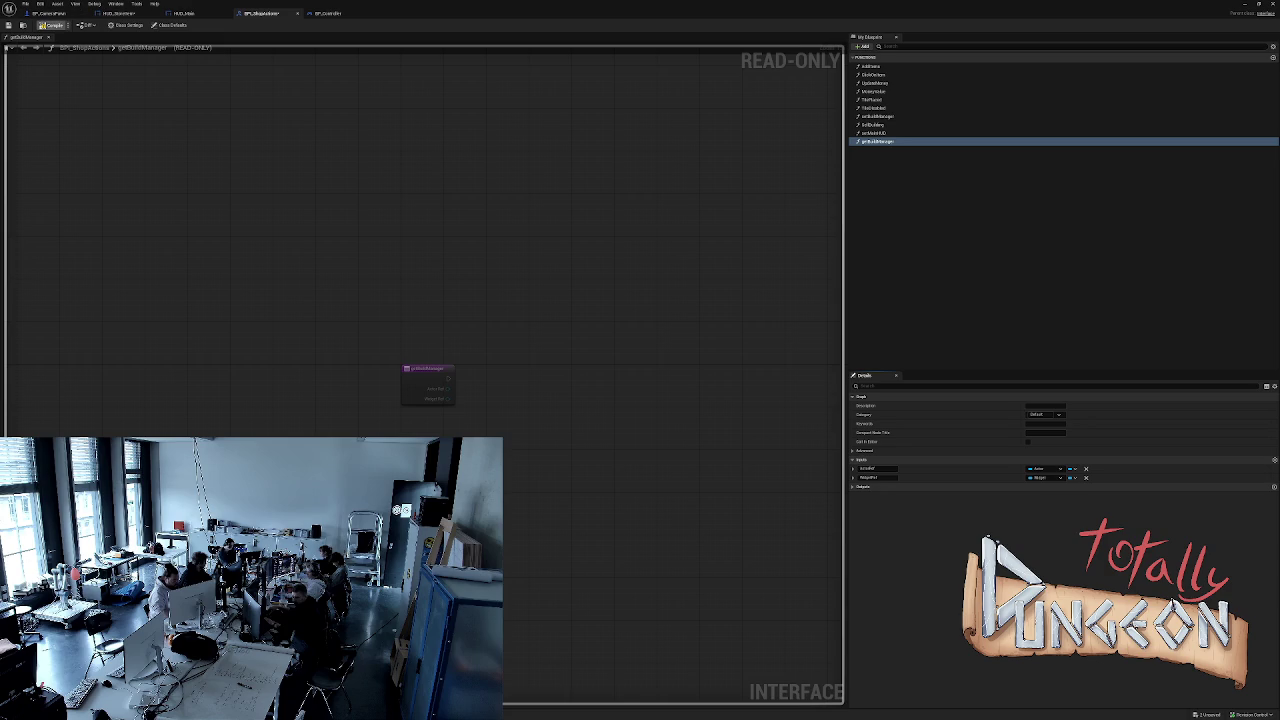
left_click(183, 13)
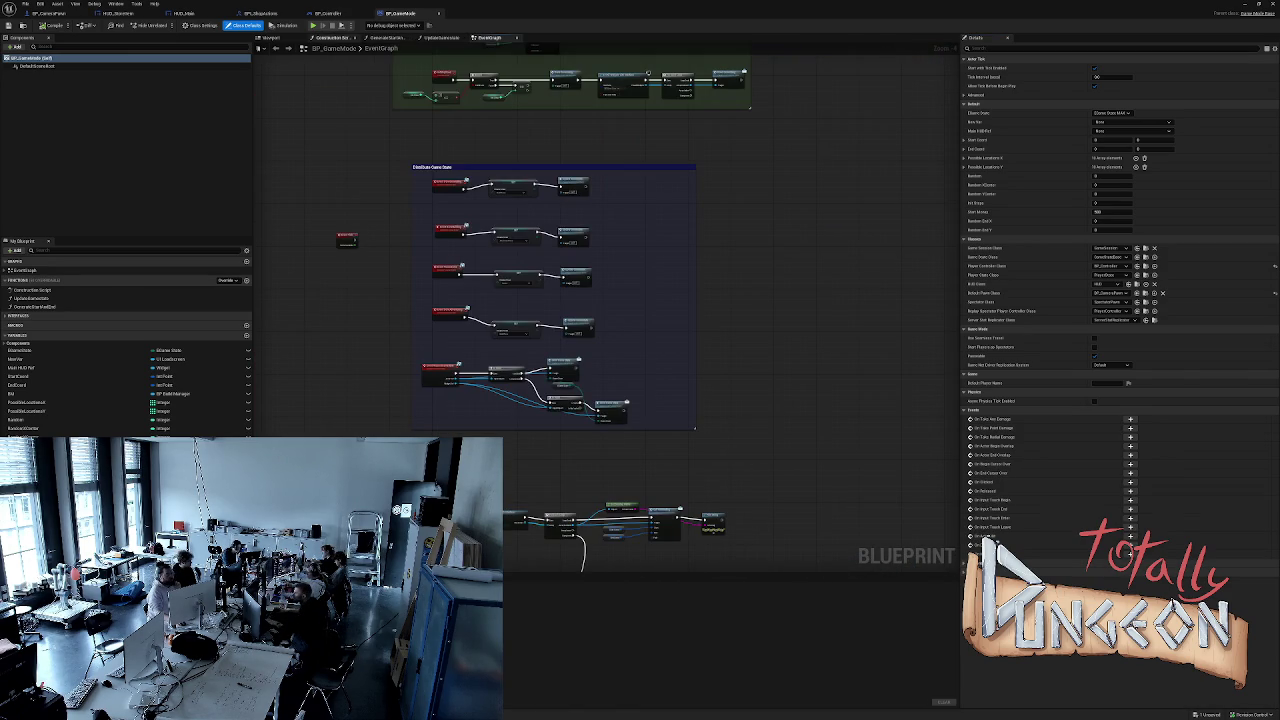
In BP_GameMode's GenerateStartAndEnd graph, choose BP_Tile_End as the earlier Place Tile node's class.
left_click(335, 37)
left_click(395, 37)
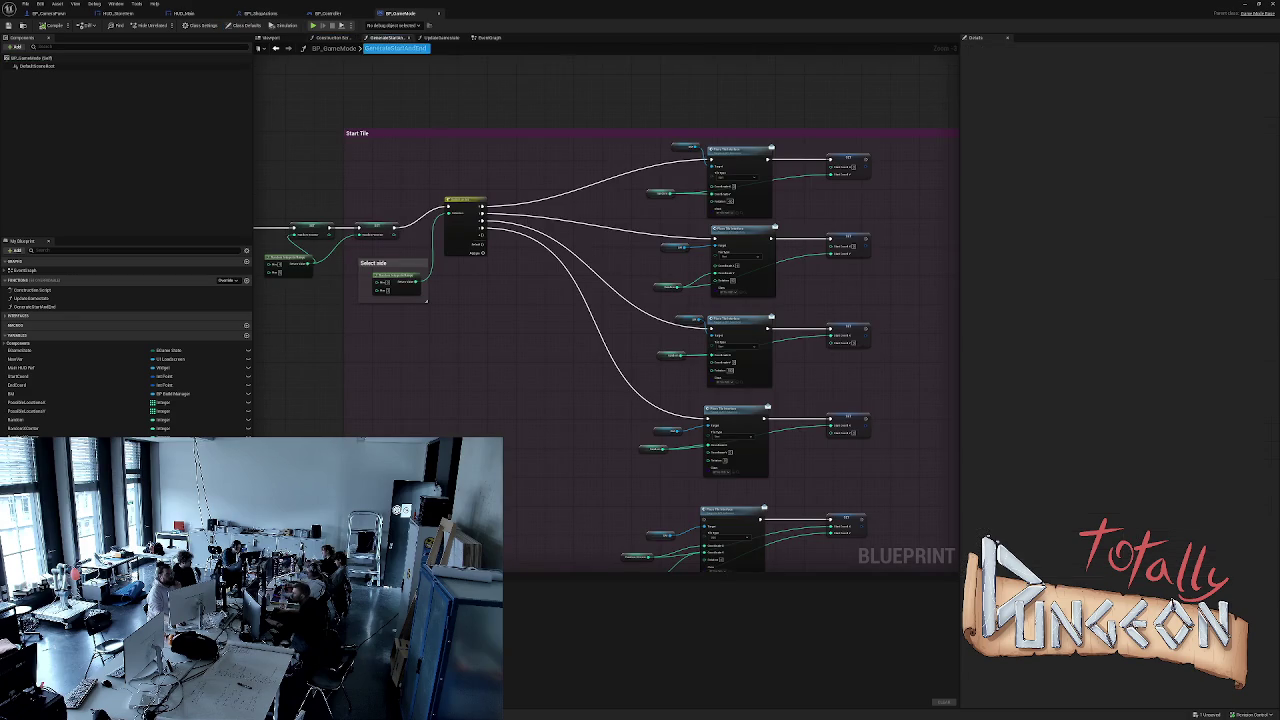
left_click_drag(307, 359, 347, 329)
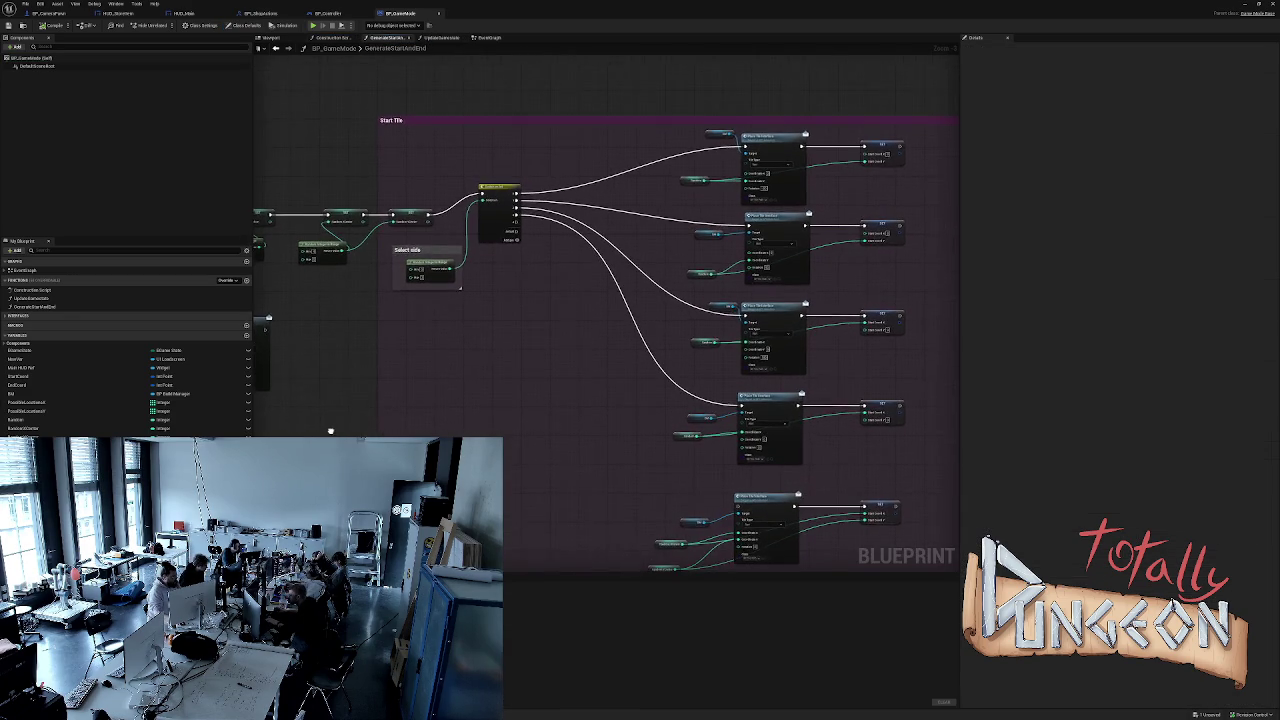
mouse_move(361, 437)
left_mouse_down()
mouse_move(428, 400)
mouse_move(428, 380)
mouse_move(486, 371)
mouse_move(524, 406)
left_mouse_up()
scroll(420, 344, "up", 2)
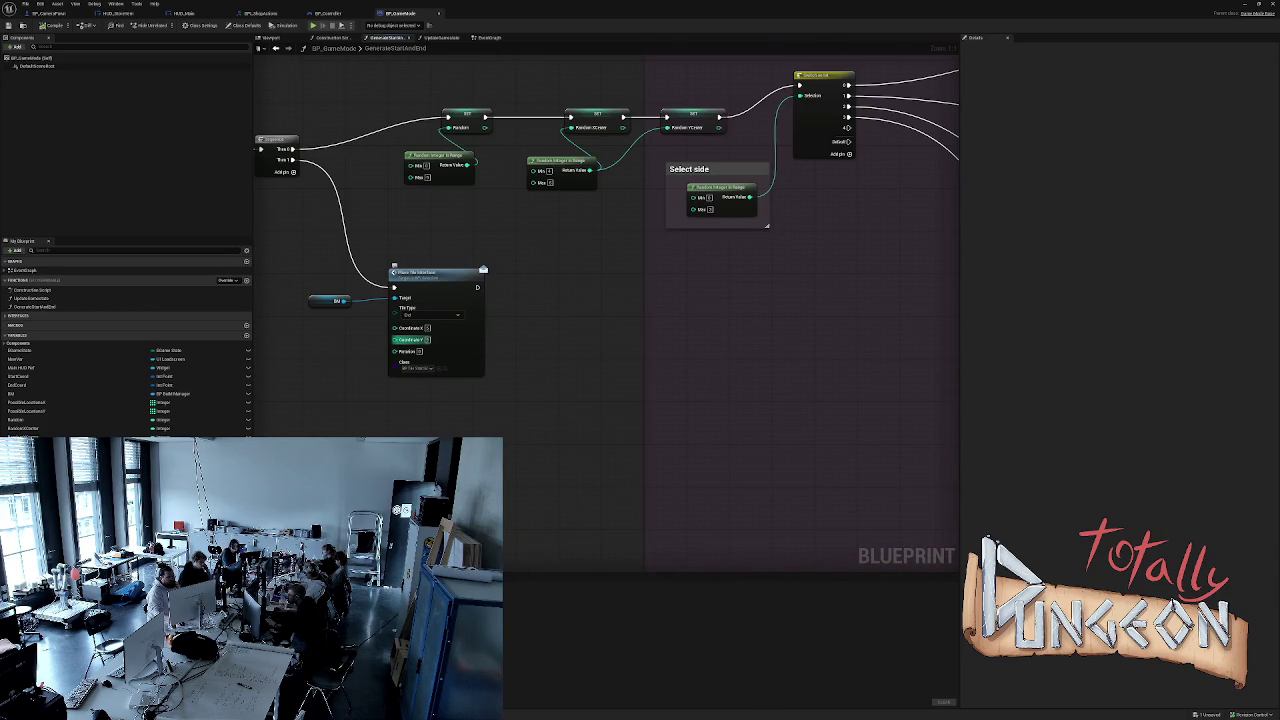
left_click(420, 368)
left_click(445, 415)
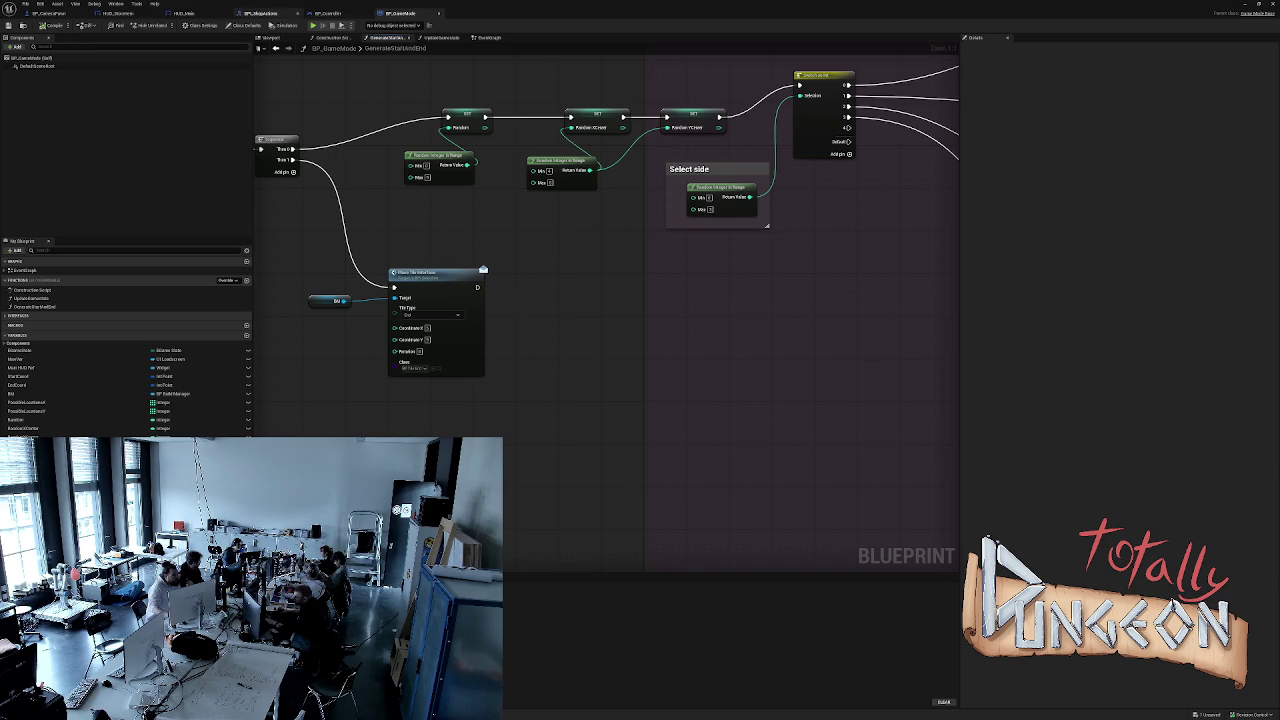
Close the BP_CameraPawn, HUD, BP_Controller, BP_Dispositions, FMPL_Main and BP_GameMode editors.
left_click(260, 13)
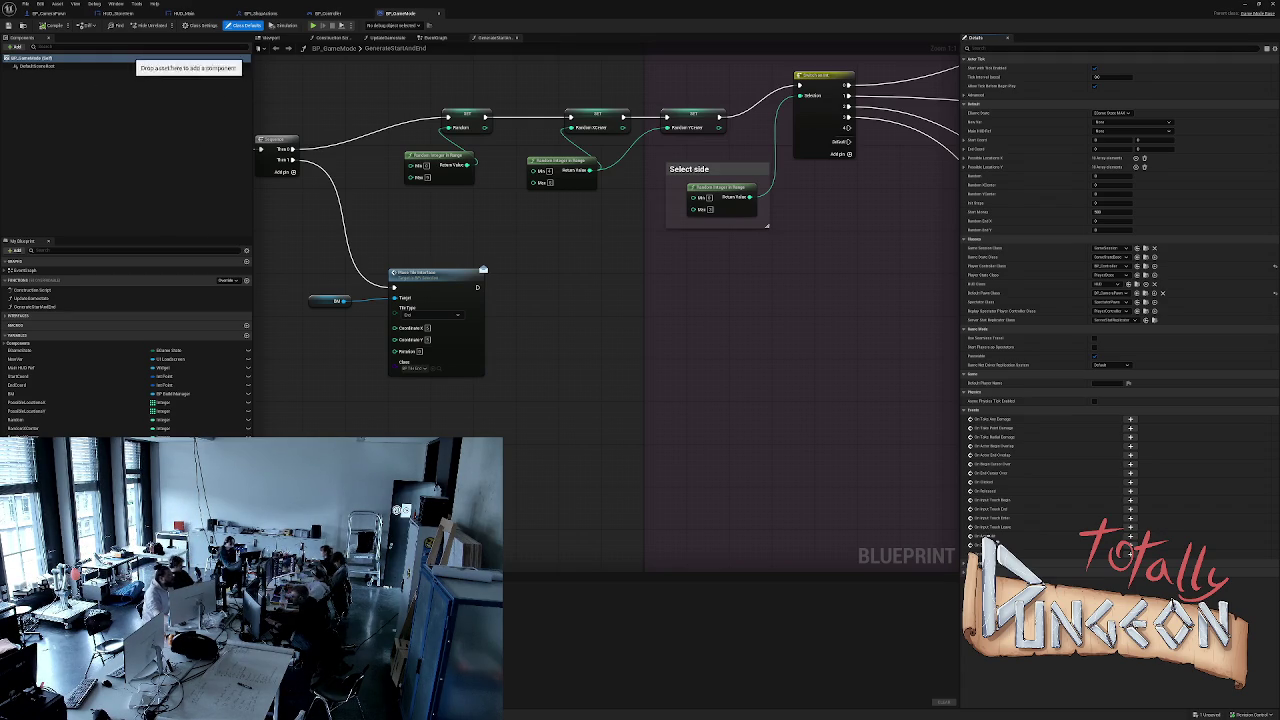
left_click(82, 13)
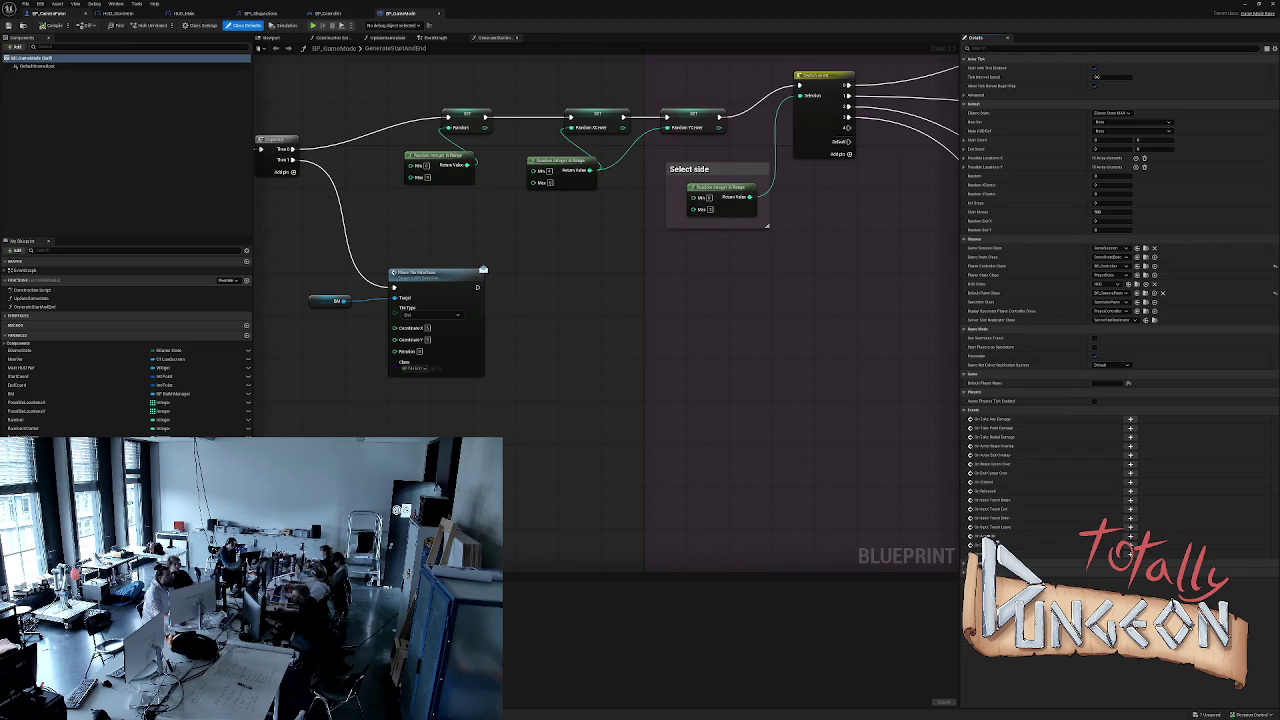
left_click(82, 13)
left_click(228, 13)
left_click(156, 13)
left_click(86, 13)
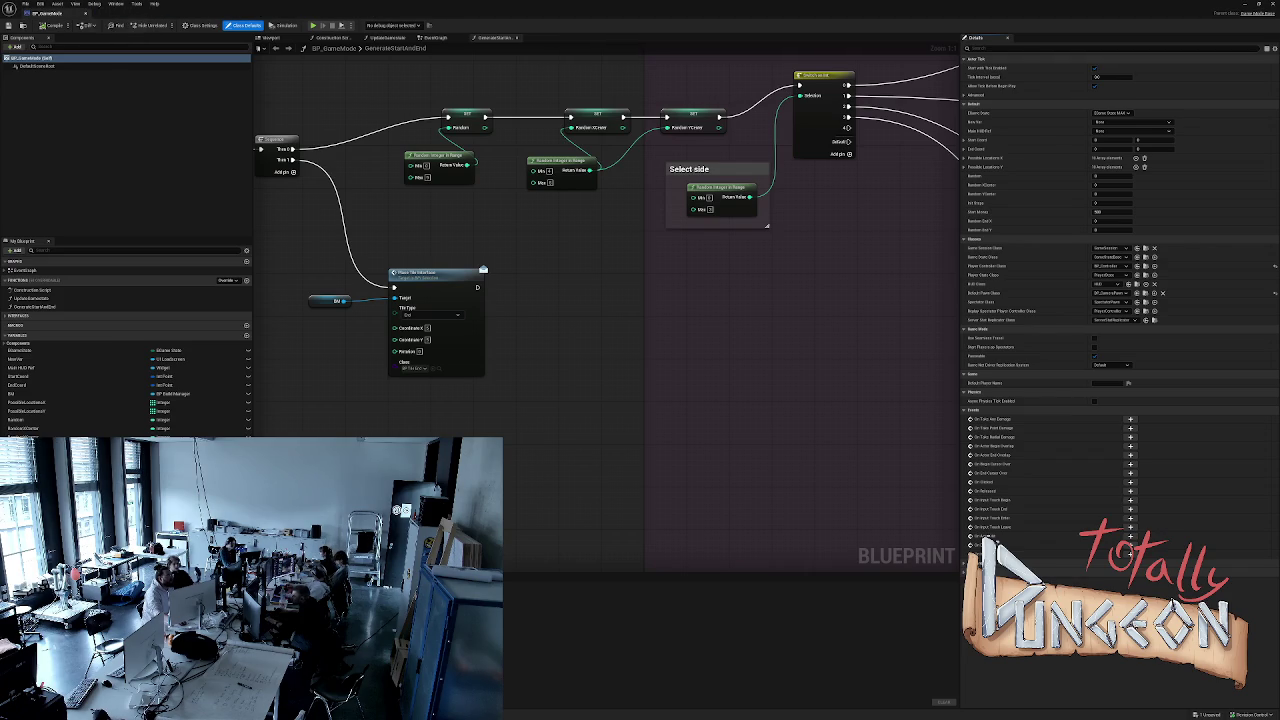
left_click(84, 13)
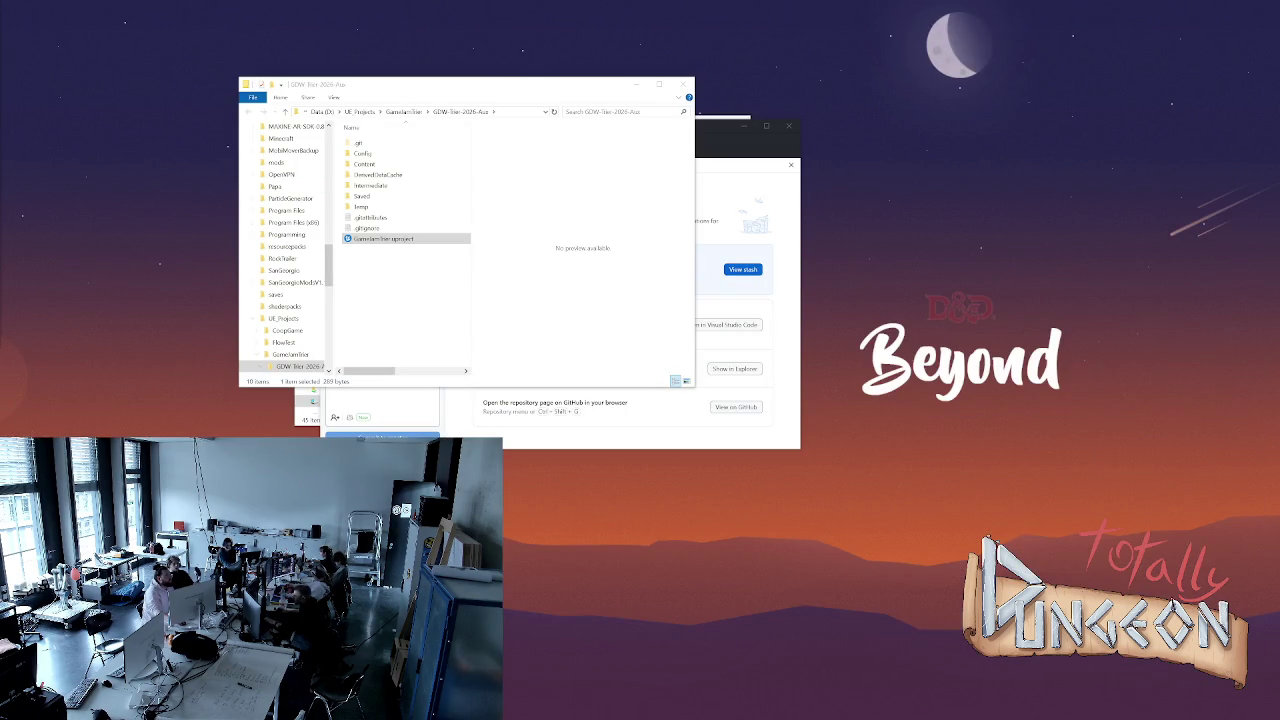
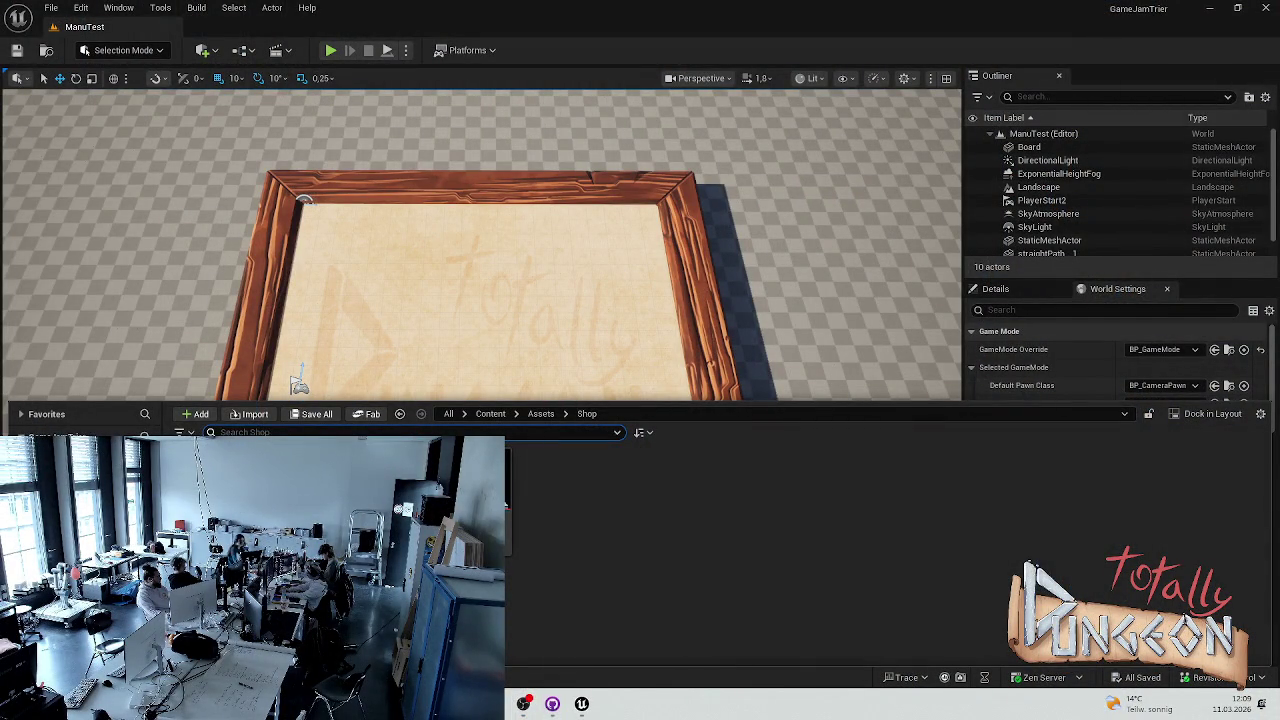
In BuildingSystem, set BP_Tile_TrapB's Icon to Phoenix and save the blueprint.
left_click(80, 560)
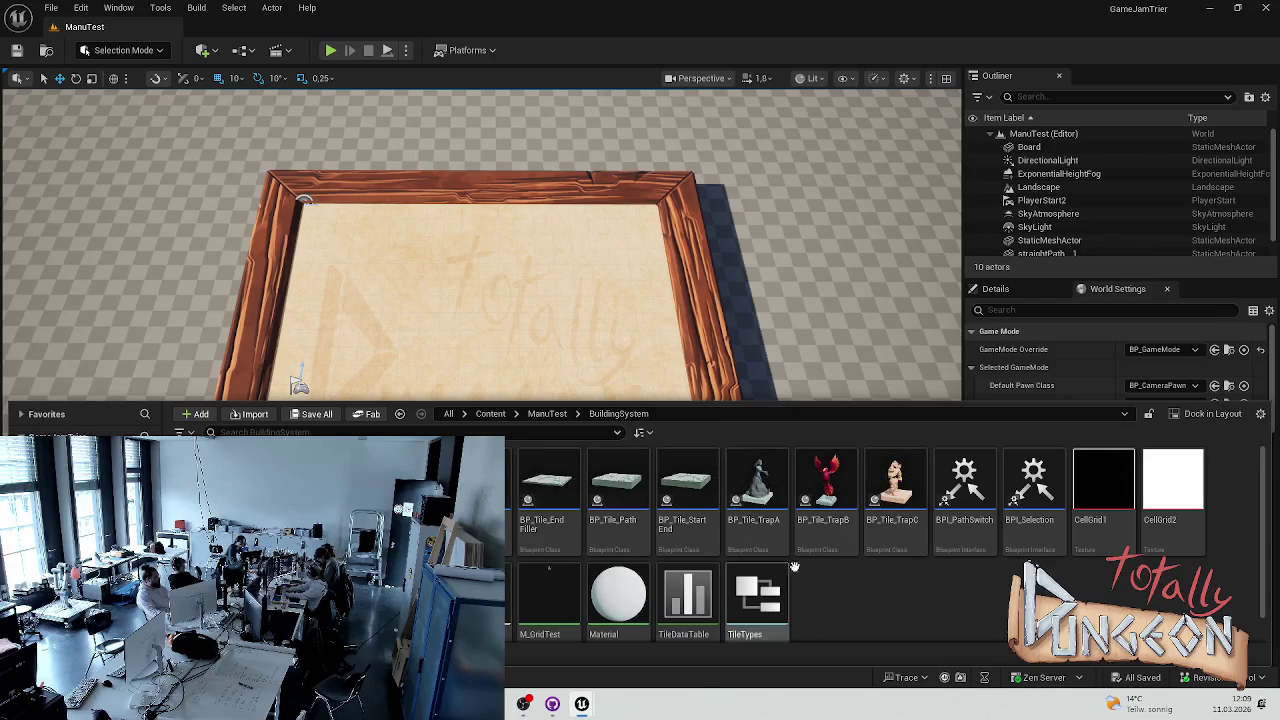
double_click(822, 485)
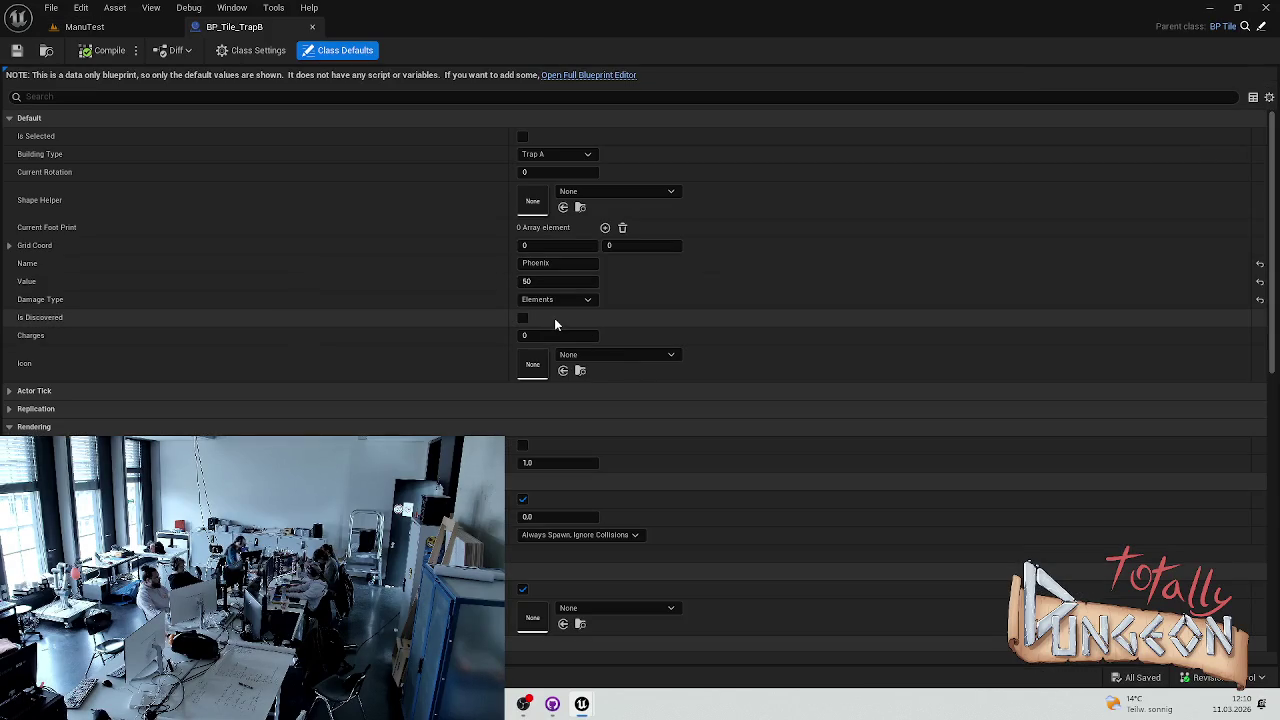
left_click(620, 355)
scroll(672, 602, "down", 3)
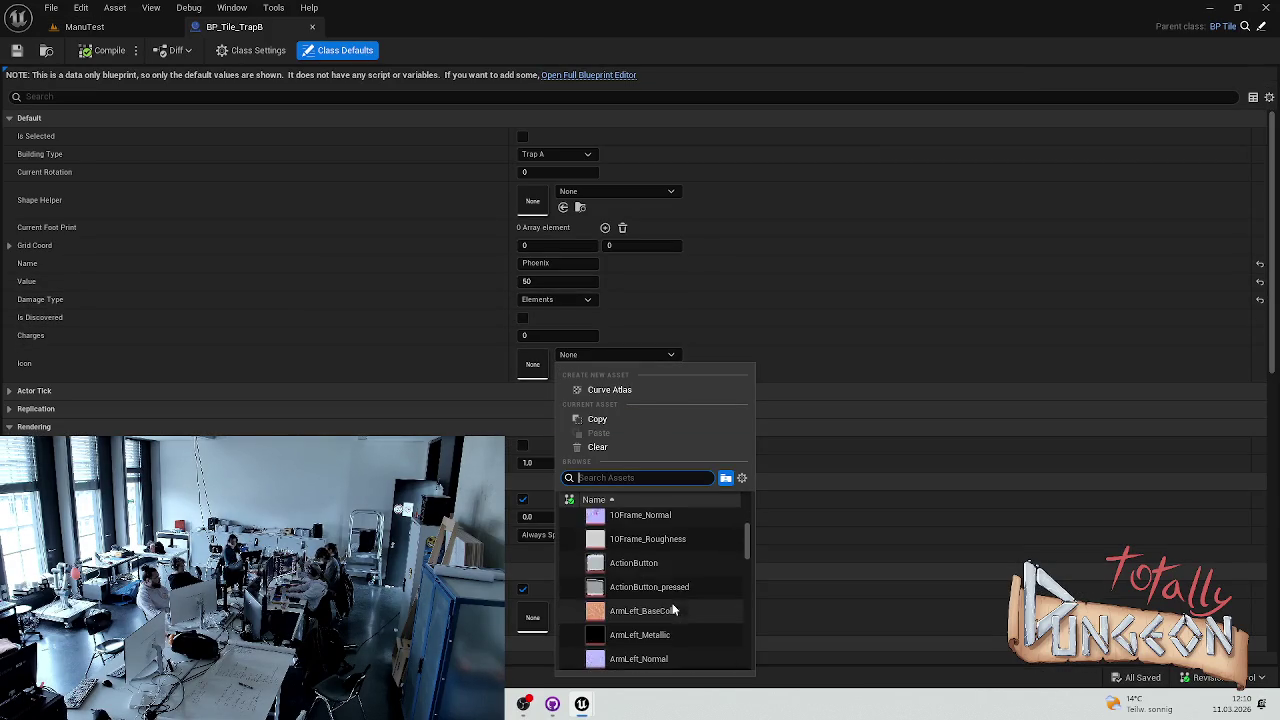
scroll(676, 588, "down", 3)
scroll(650, 575, "up", 2)
type("pho")
left_click(661, 521)
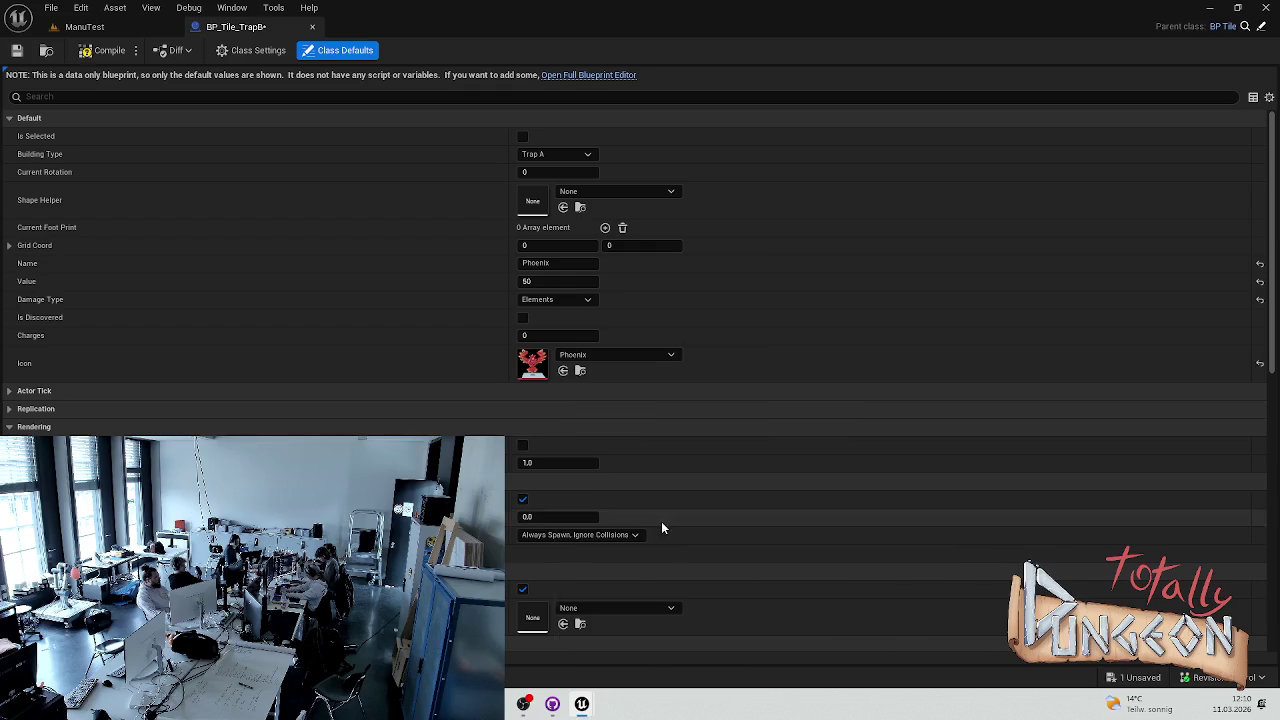
key("ctrl+s")
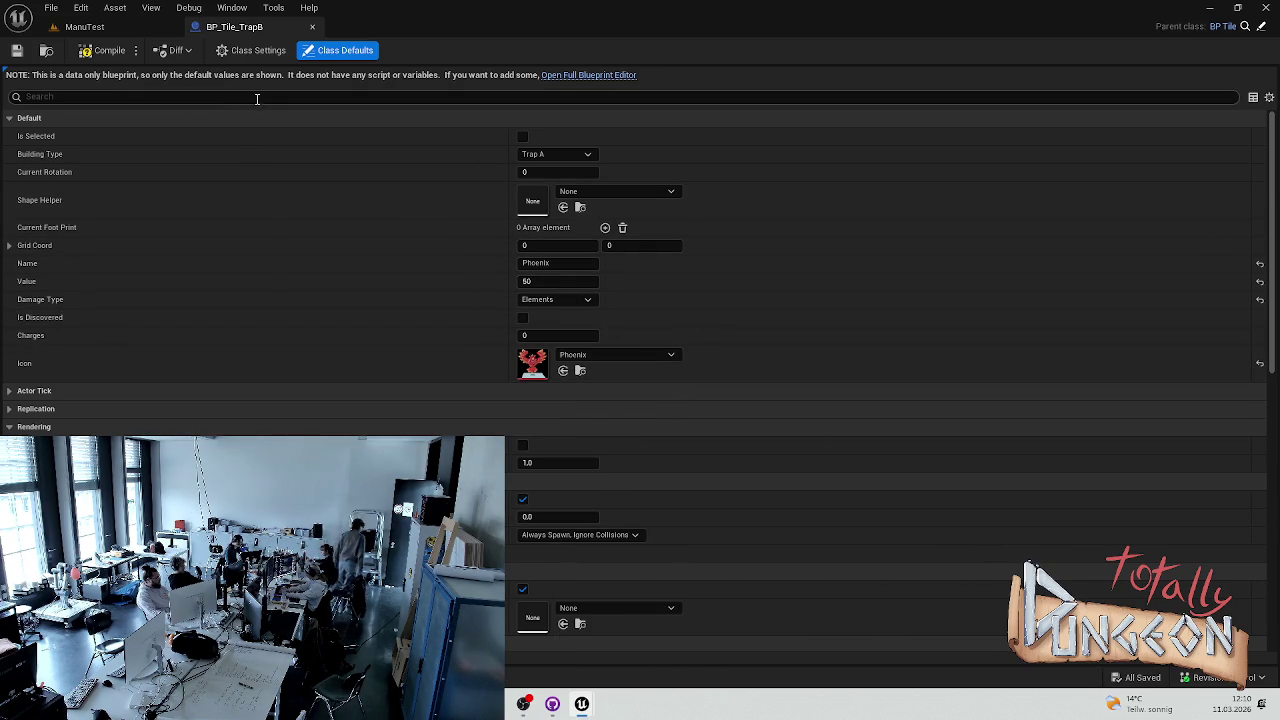
Give the tile's StaticMesh component the first Phoenix mesh, then save and compile.
left_click(600, 78)
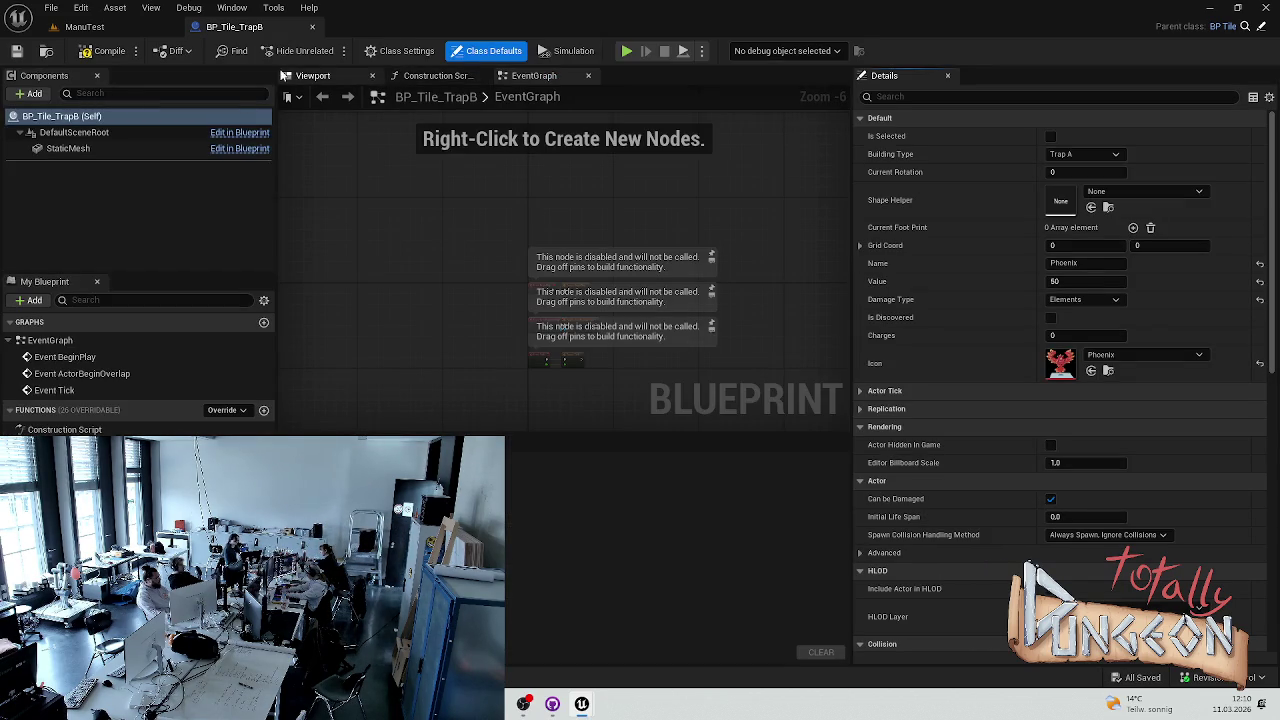
left_click(85, 150)
left_click(1124, 352)
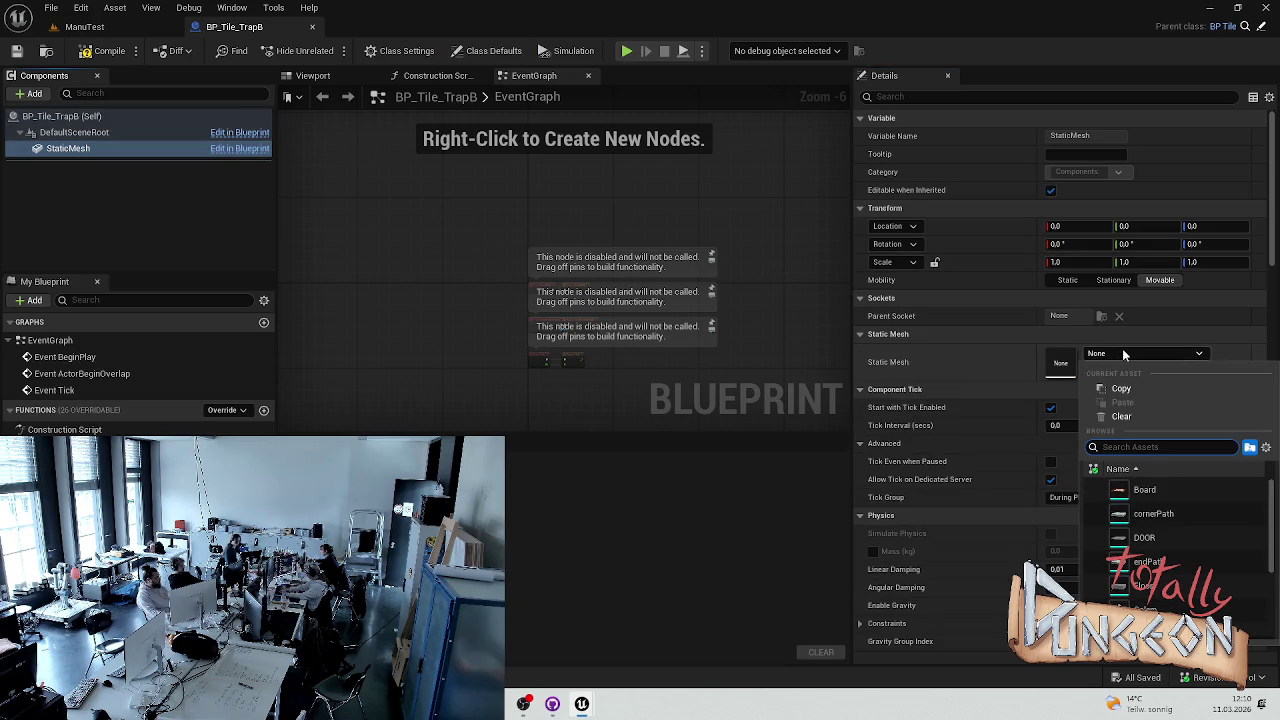
type("pho")
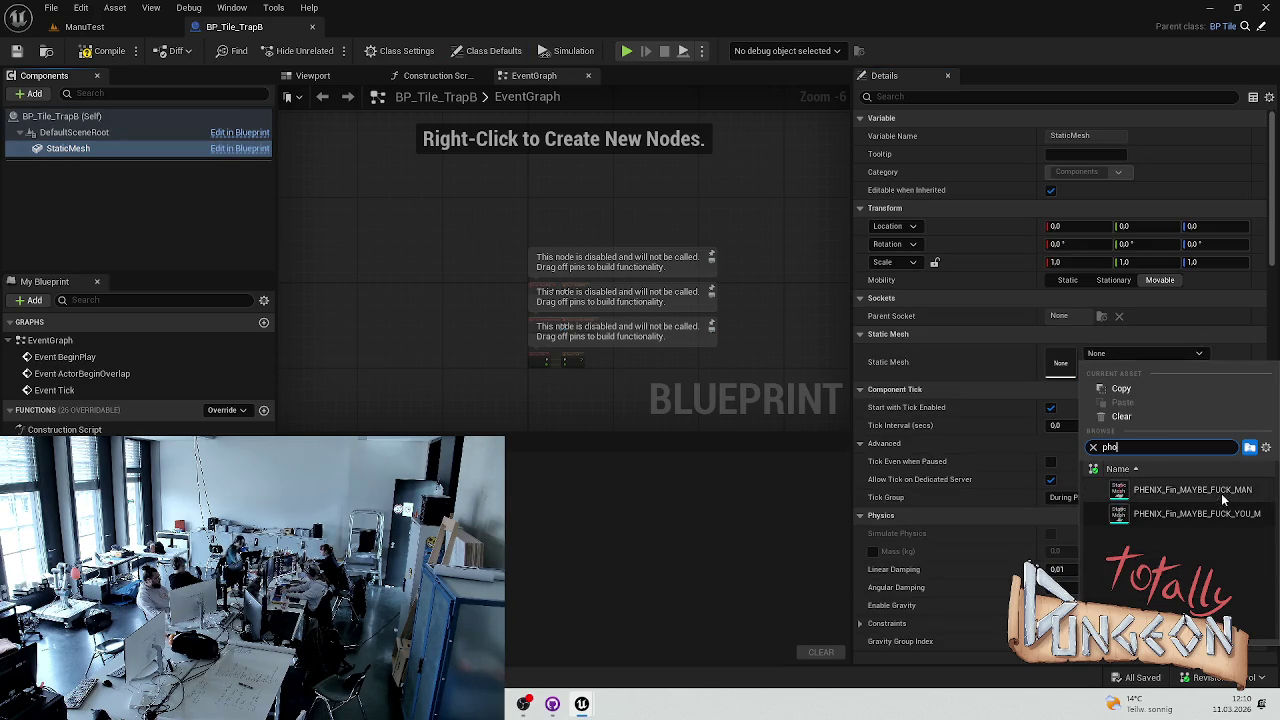
left_click(1221, 490)
key("ctrl+s")
left_click(105, 51)
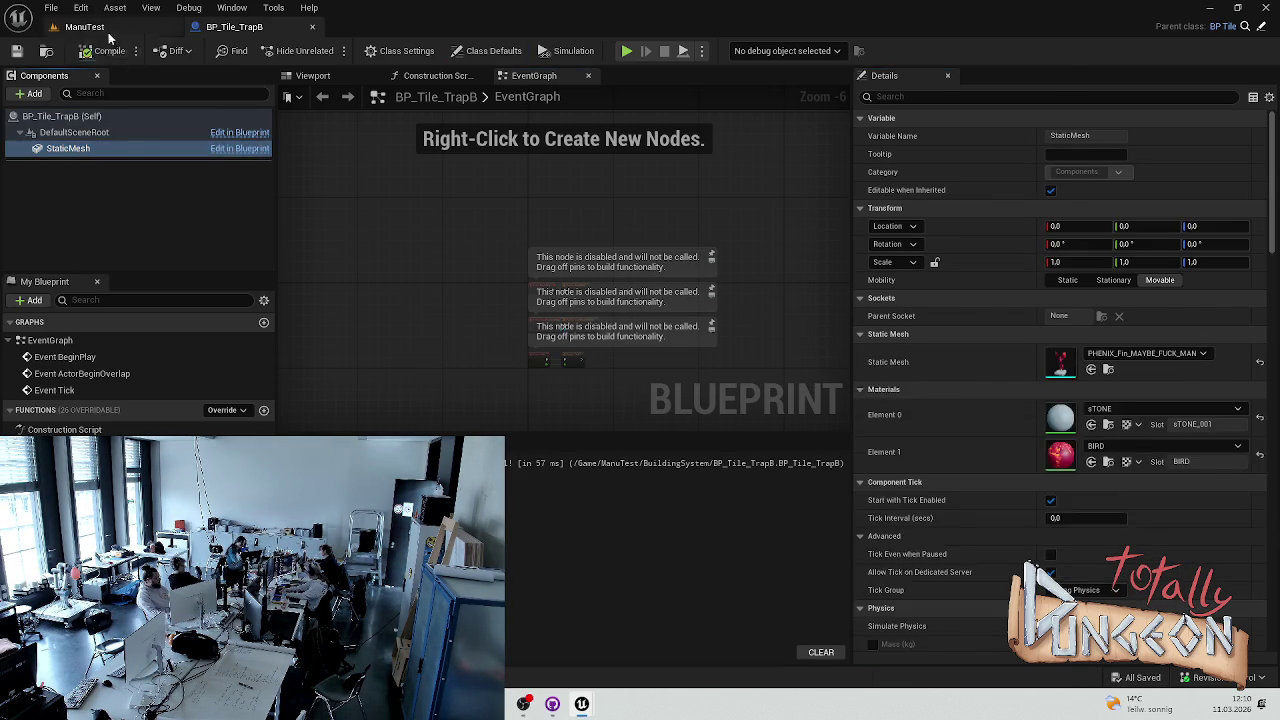
Start a play session of the ManuTest level, continuing past the compile errors.
left_click(84, 26)
left_click(330, 50)
left_click(730, 375)
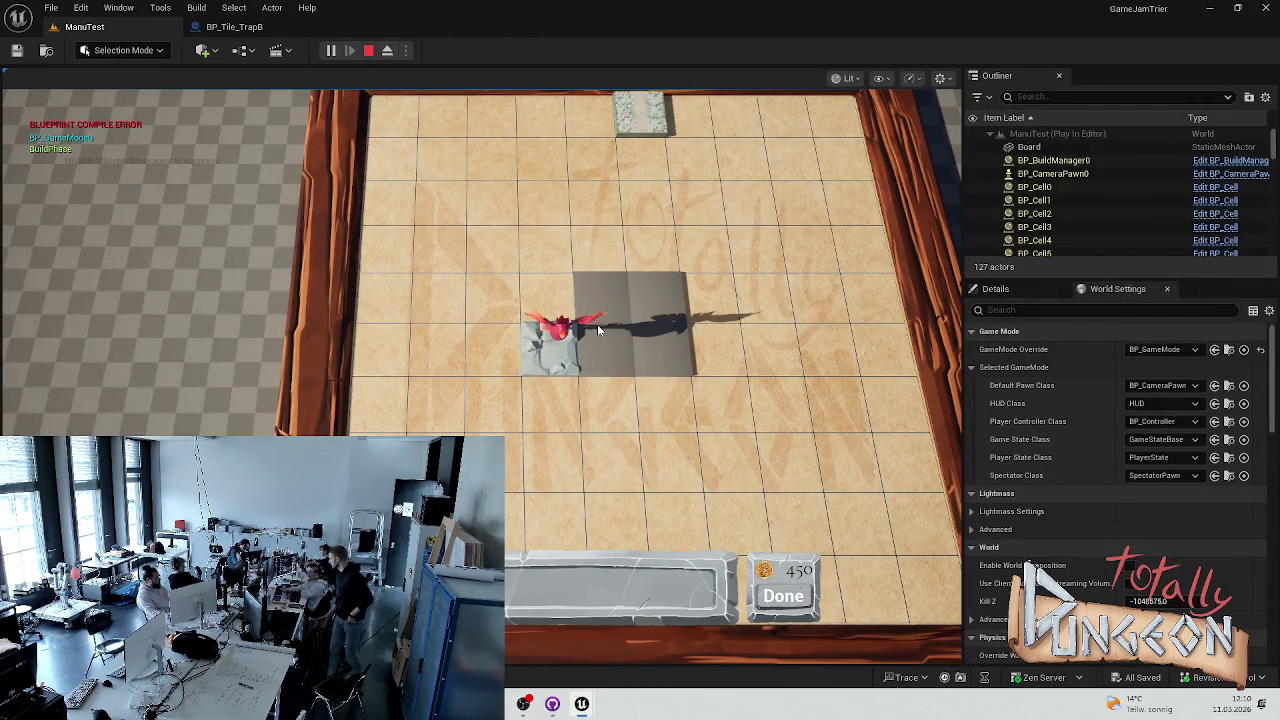
Place Phoenix trap tiles on the board, move the camera around, then stop playing with Esc.
left_click(597, 324)
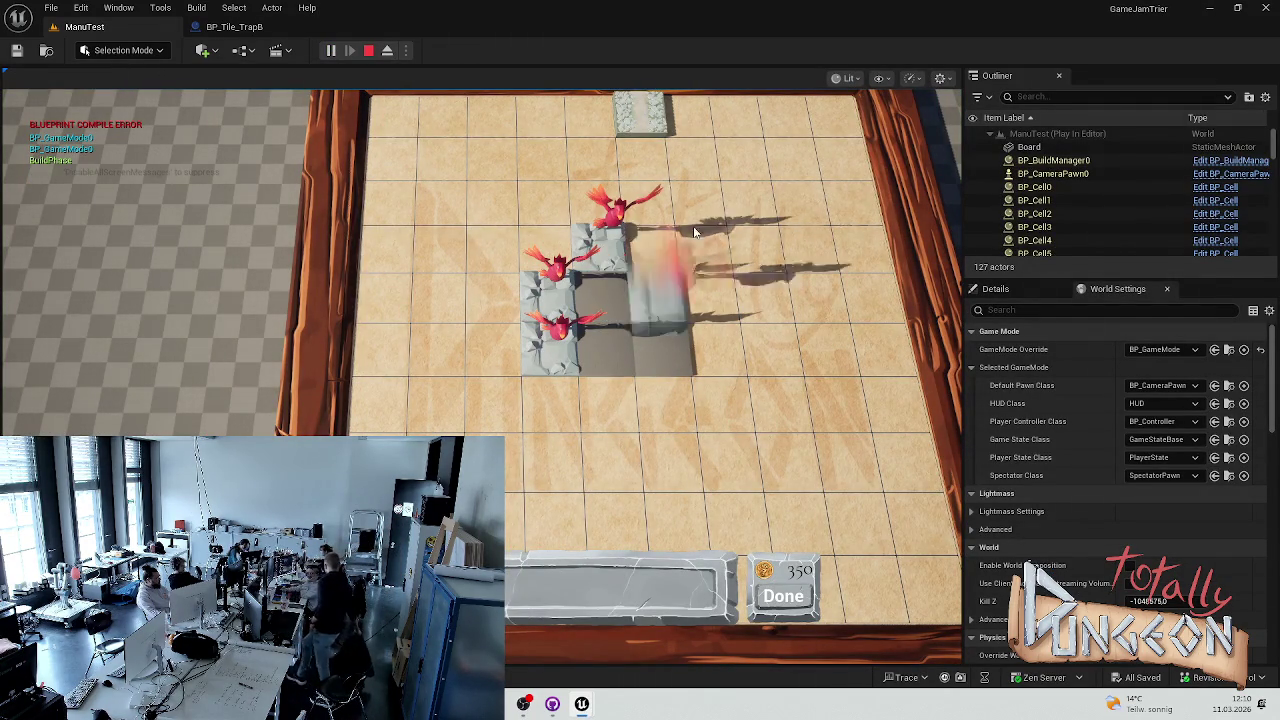
left_click(675, 205)
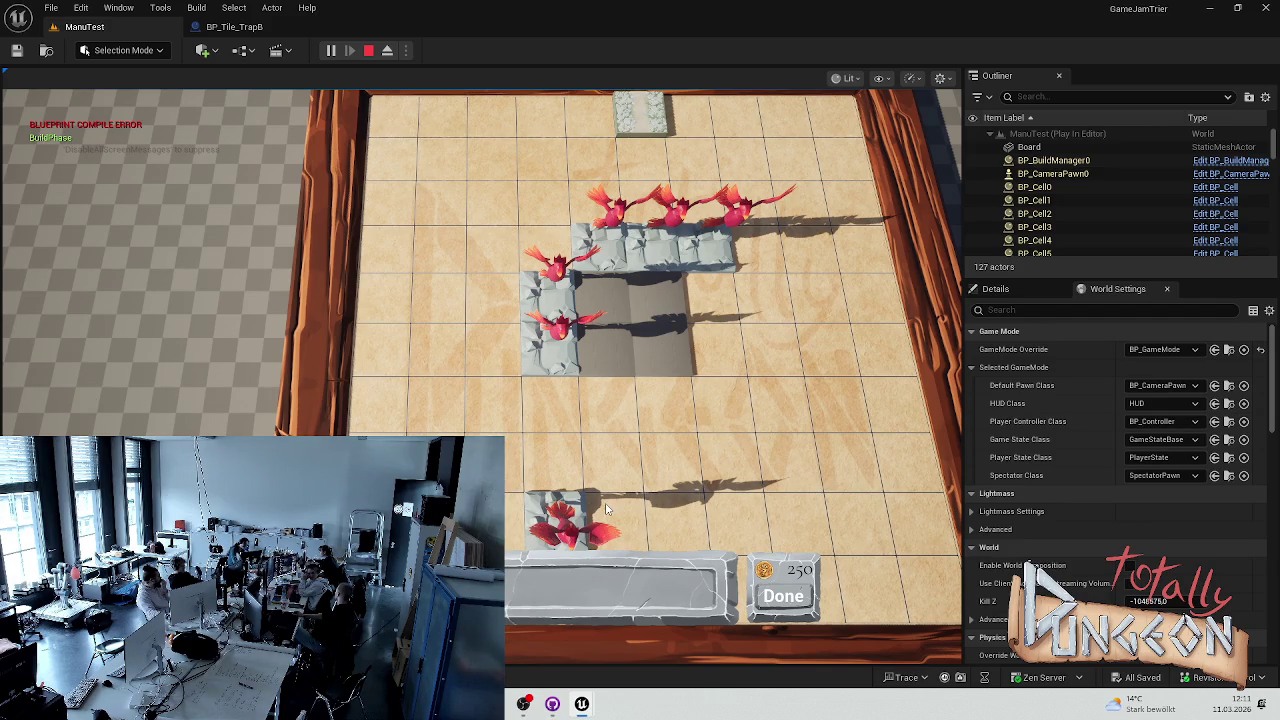
scroll(606, 510, "up", 3)
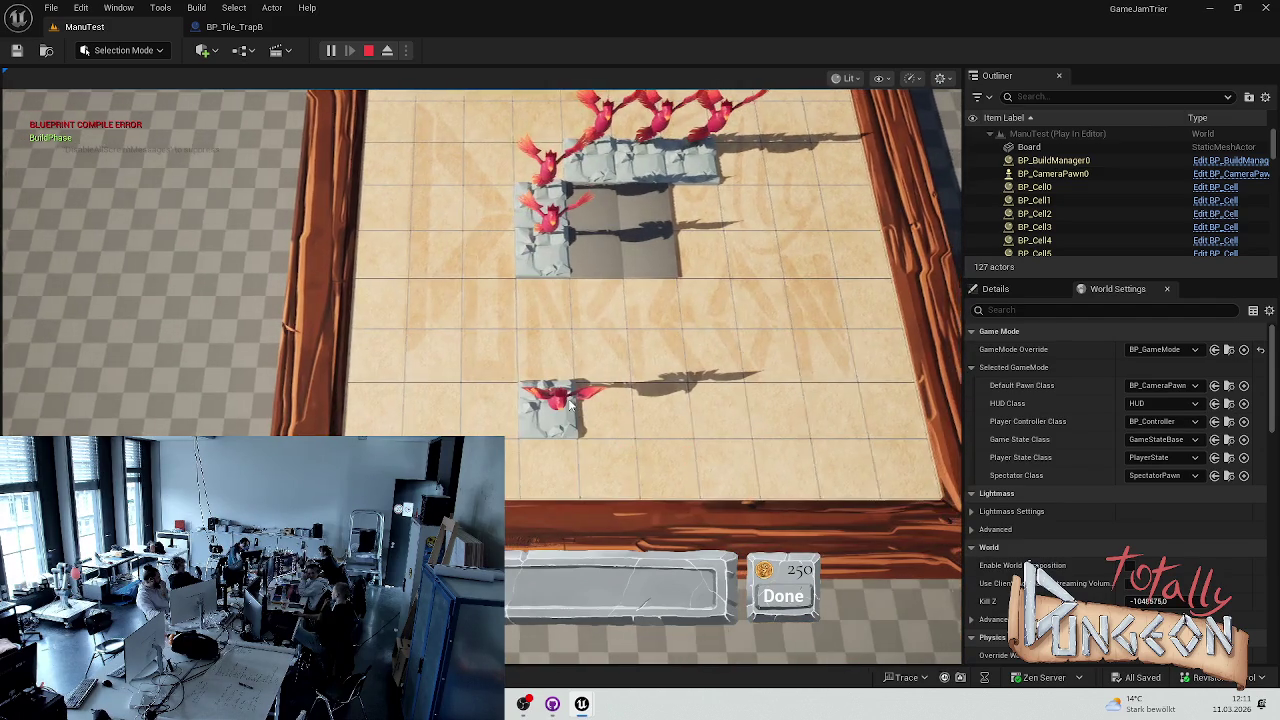
scroll(532, 352, "up", 3)
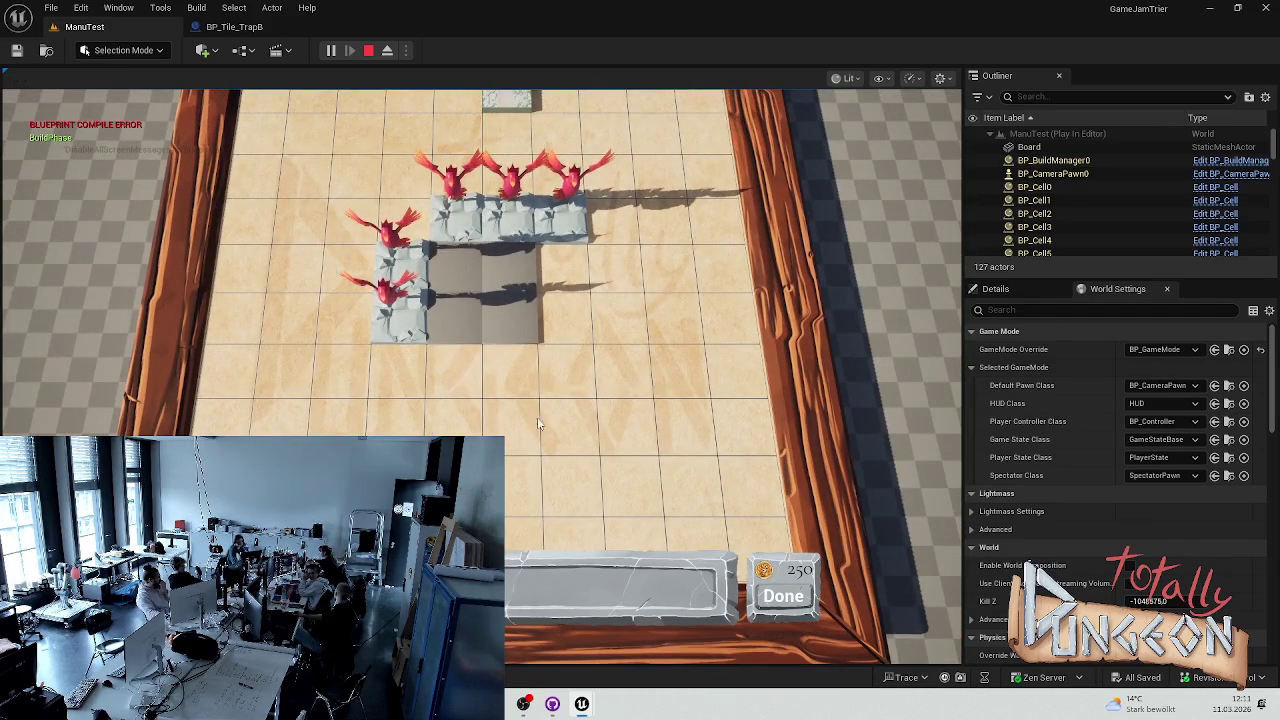
key("a")
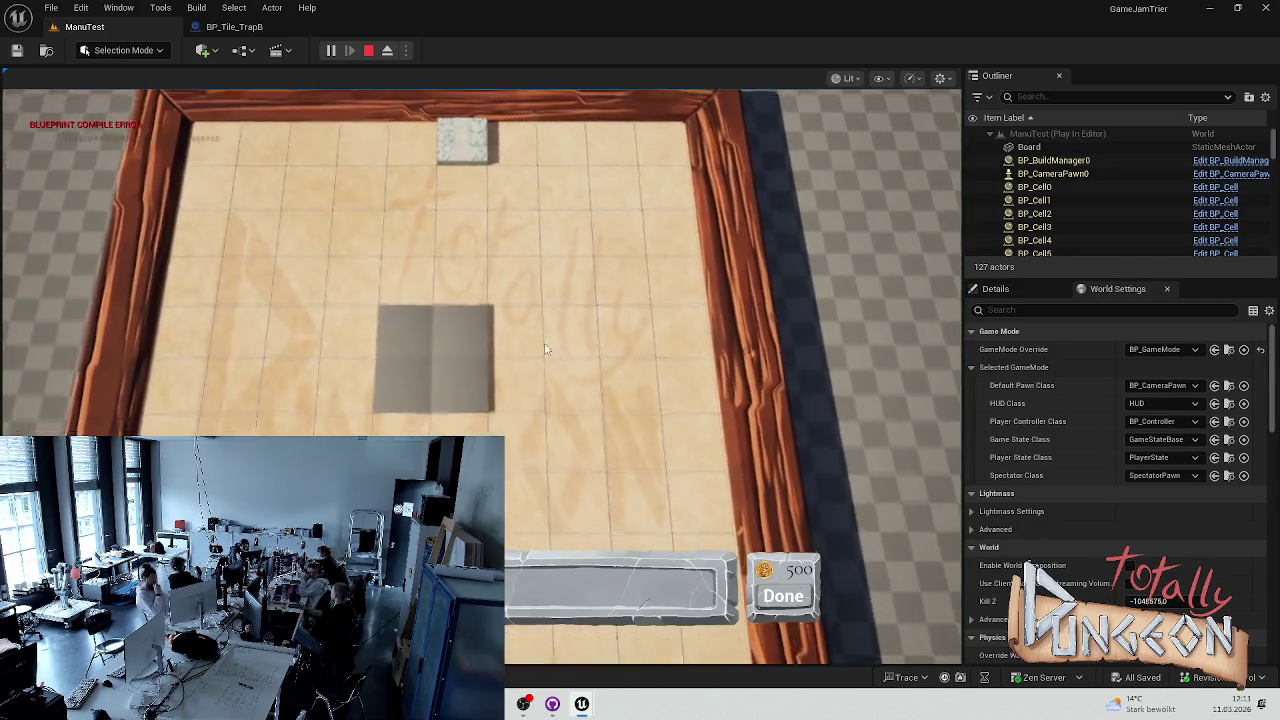
key("Escape")
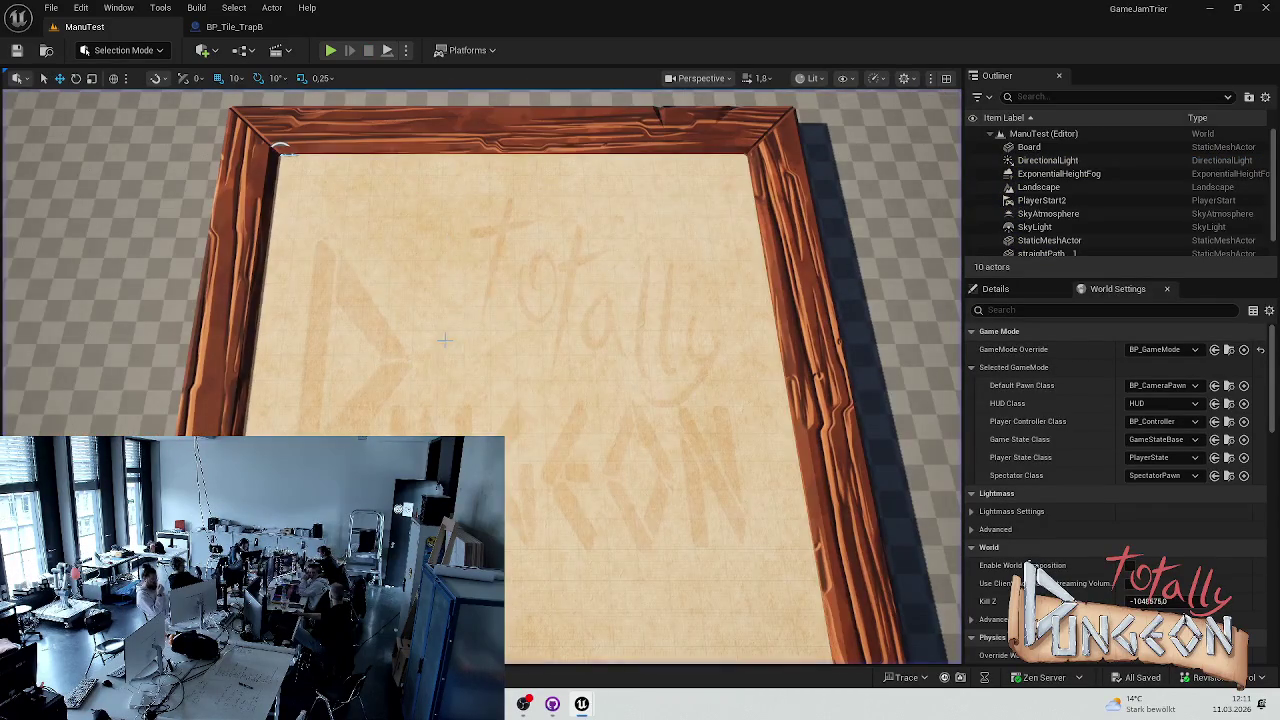
key("ctrl+space")
left_click(463, 365)
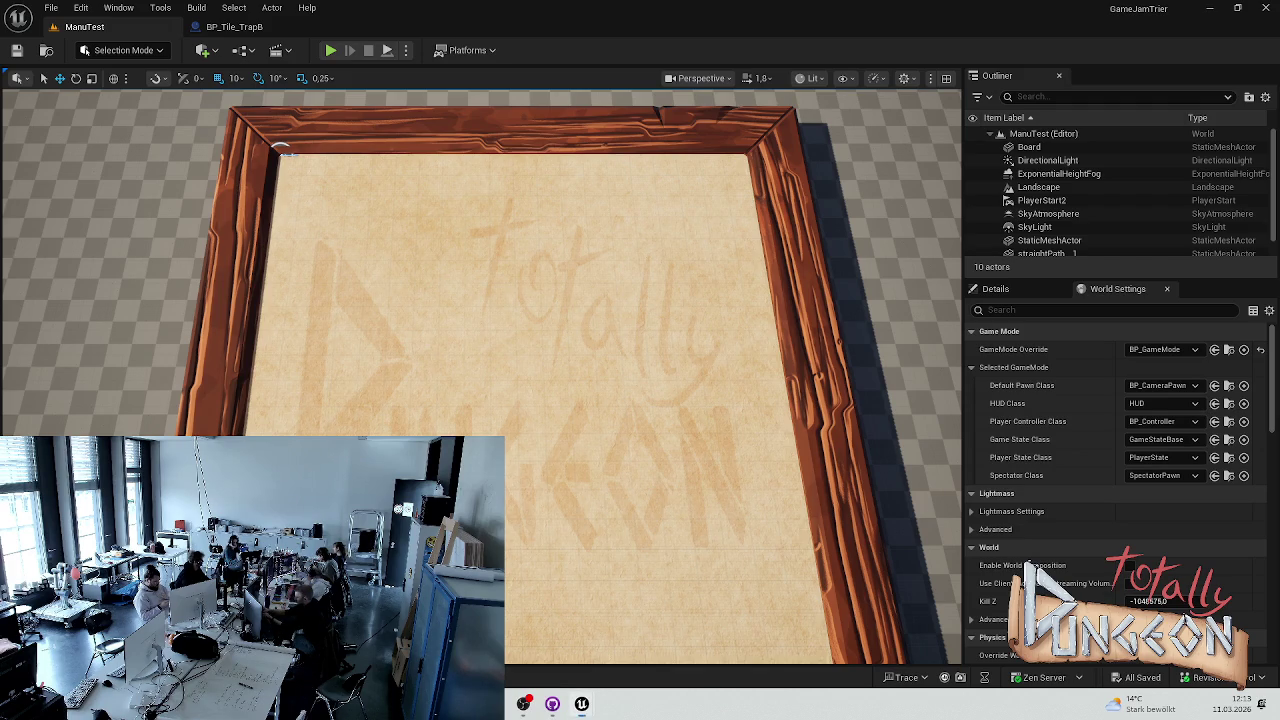
Select the Landscape actor, then show the top-level Content folder in the Content Drawer.
left_click(1038, 187)
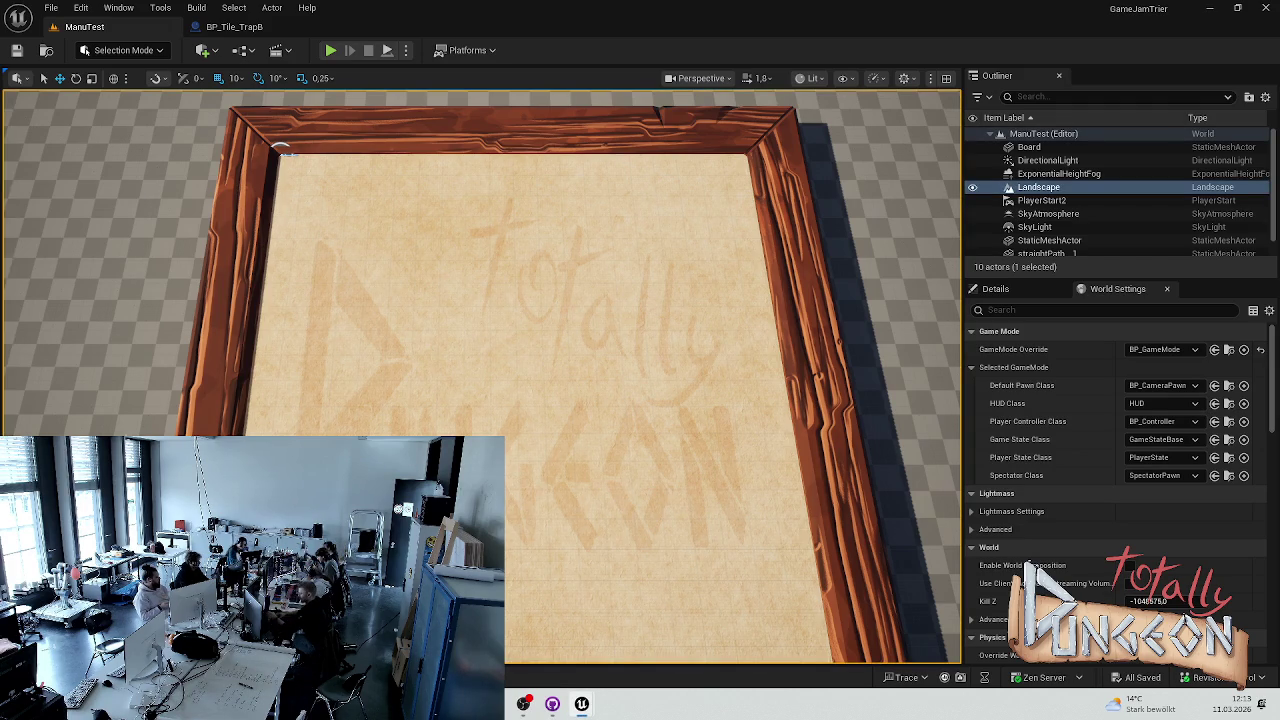
key("ctrl+space")
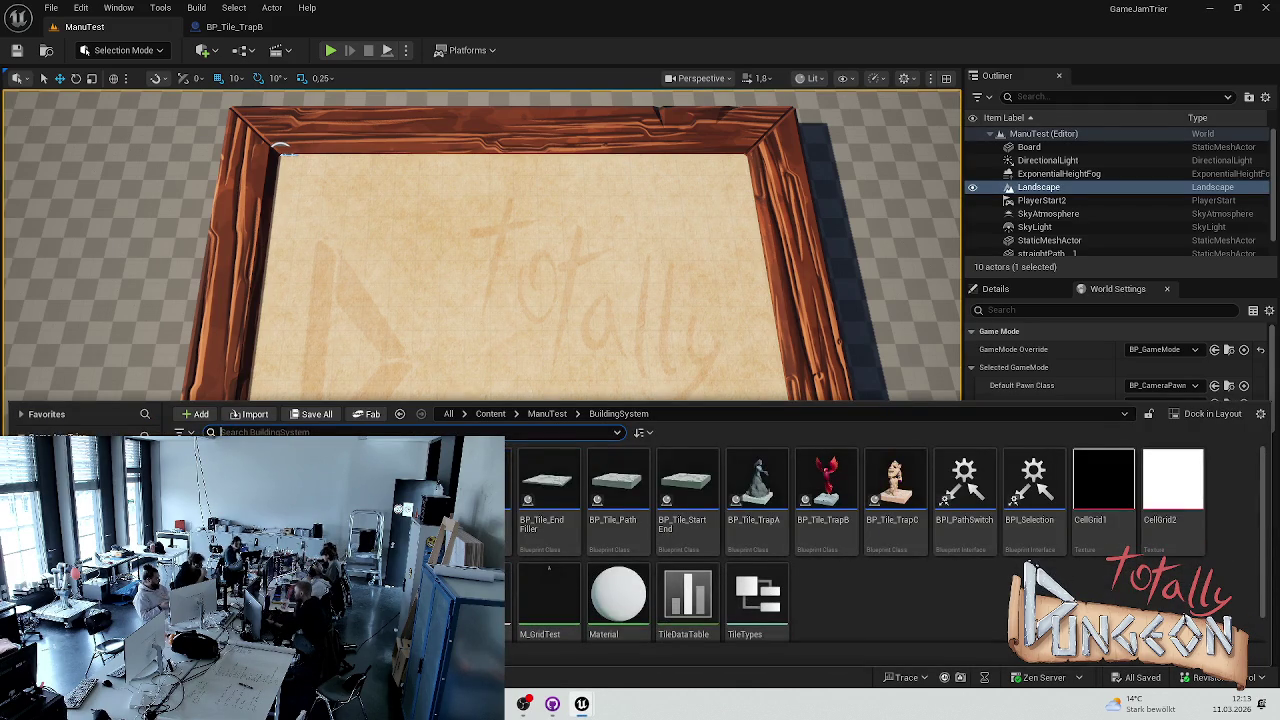
left_click(490, 413)
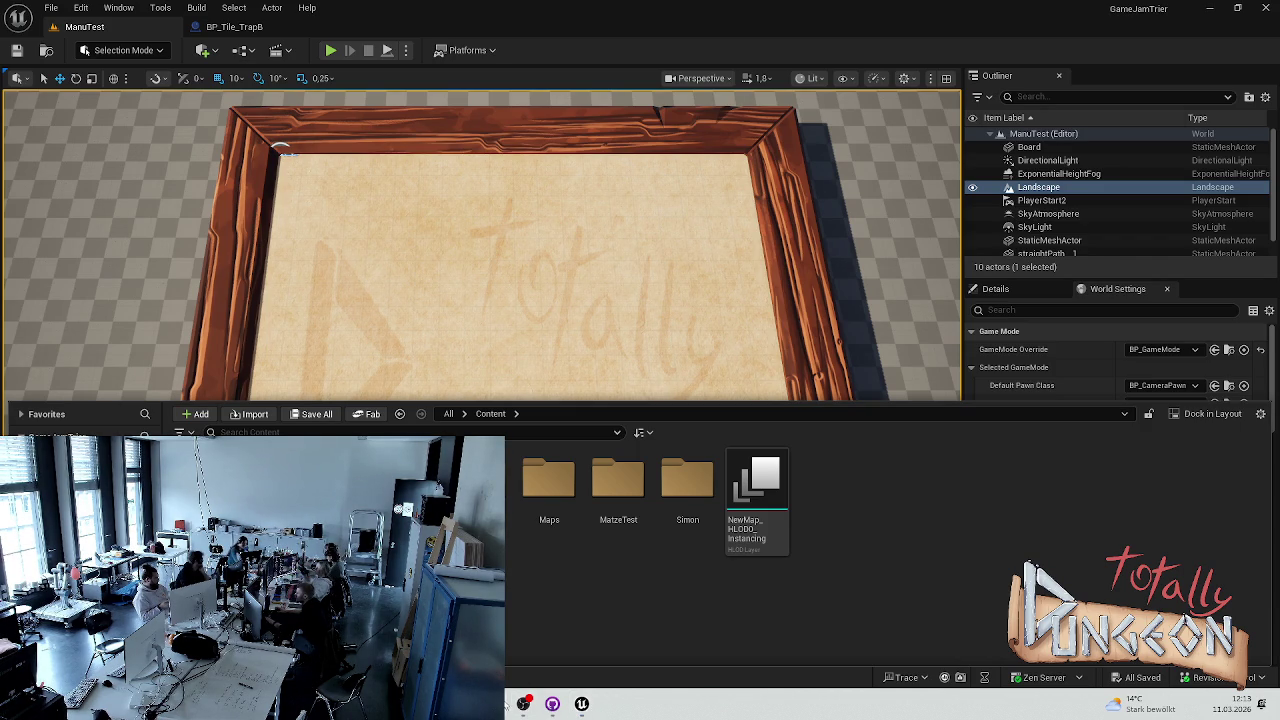
mouse_move(520, 702)
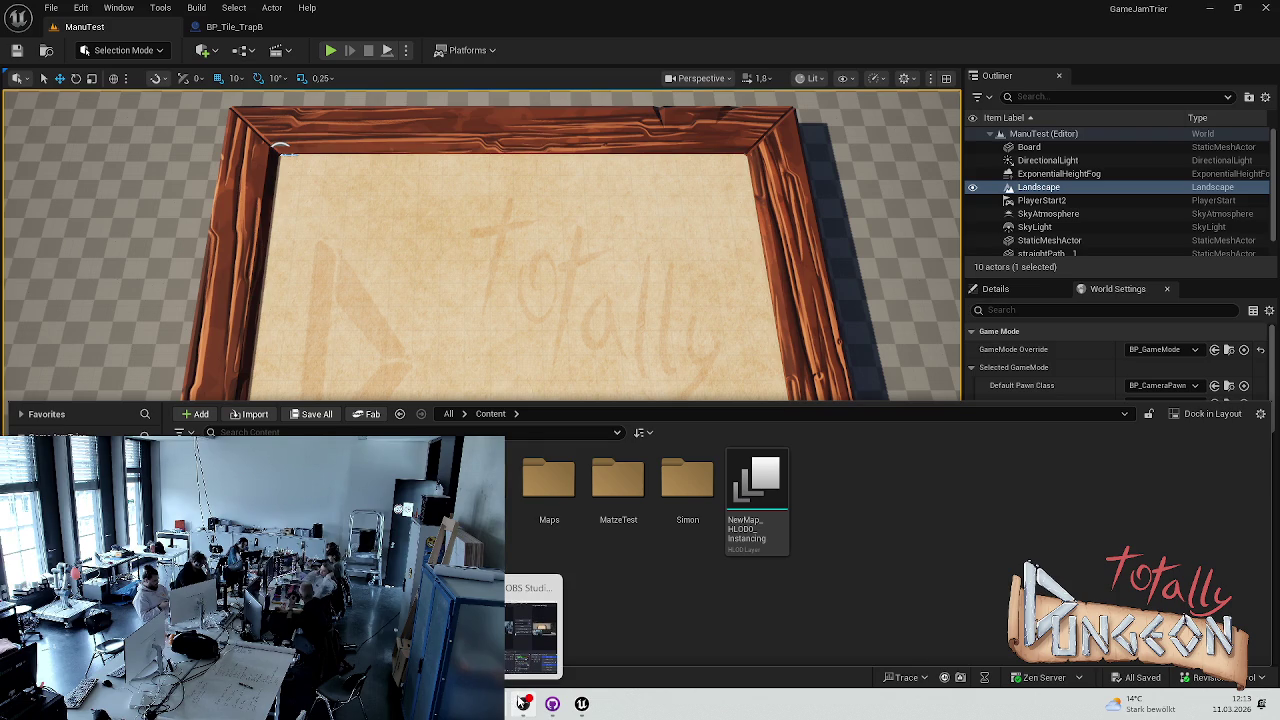